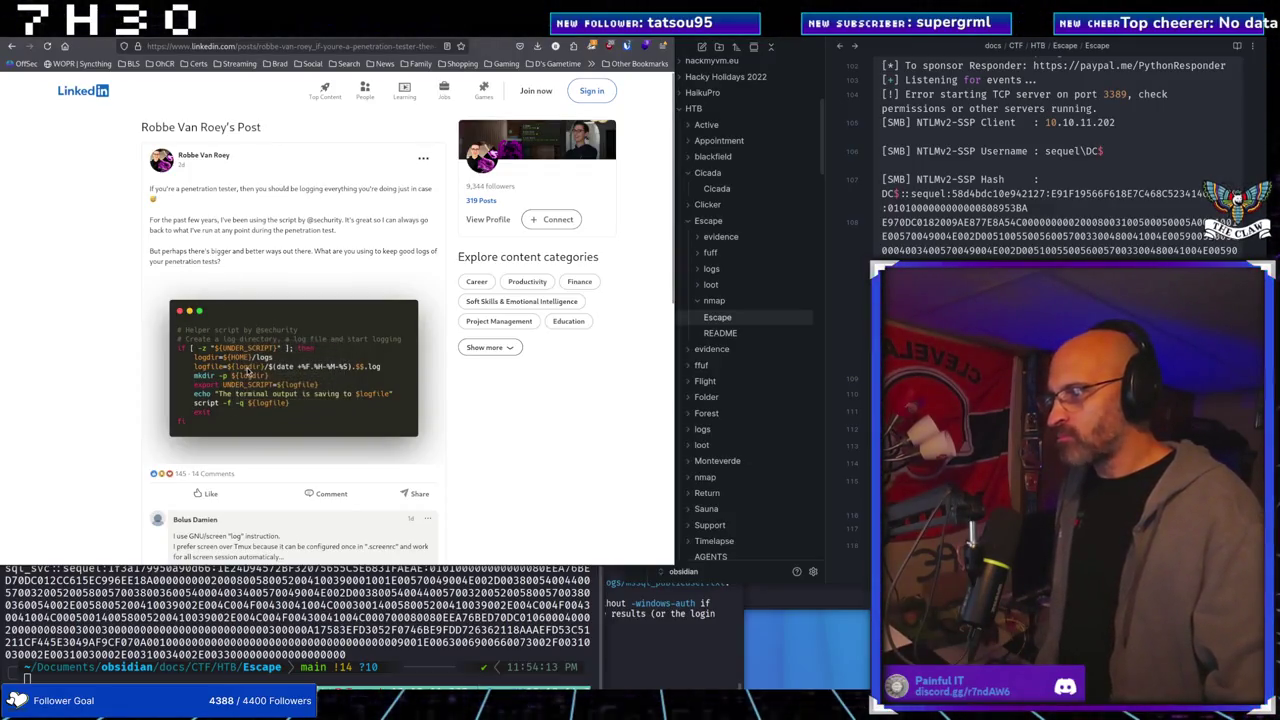
Read through the LinkedIn post's comments, briefly selecting the comment recommending asciinema
{"action": "scroll", "coordinate": [249, 375], "scroll_direction": "down", "scroll_amount": 2}
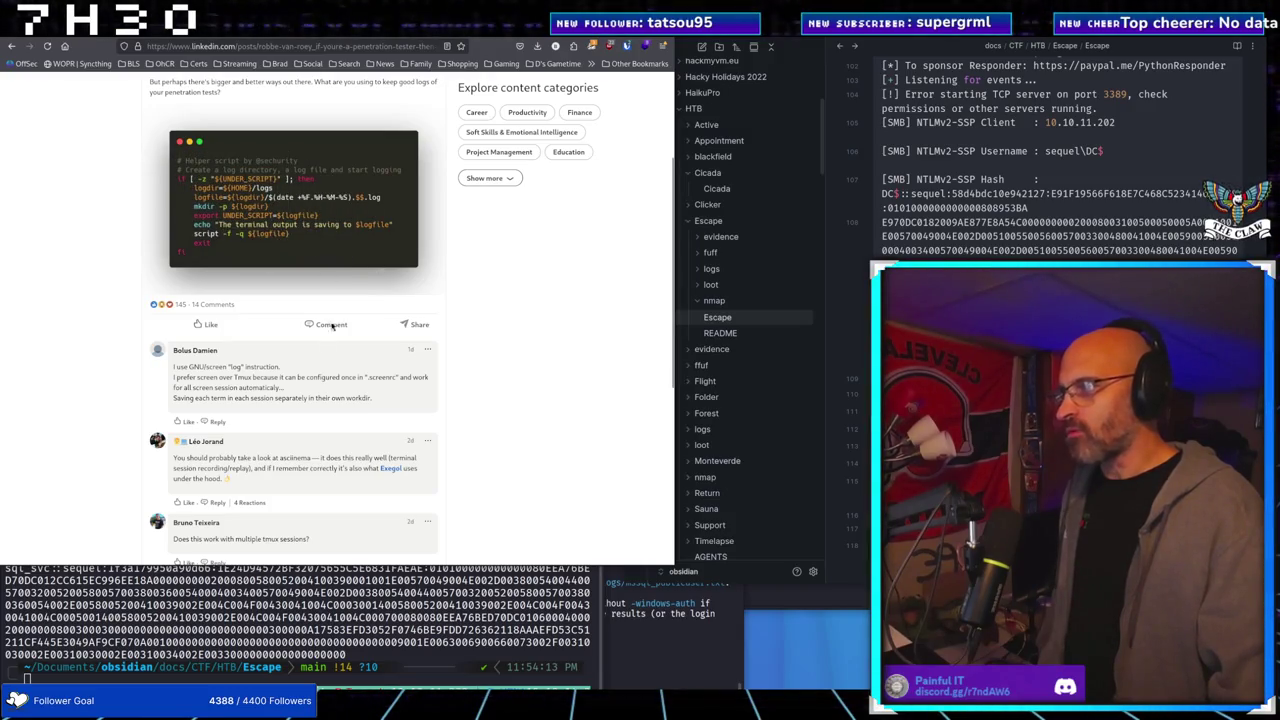
{"action": "scroll", "coordinate": [320, 350], "scroll_direction": "down", "scroll_amount": 3}
{"action": "scroll", "coordinate": [309, 375], "scroll_direction": "up", "scroll_amount": 2}
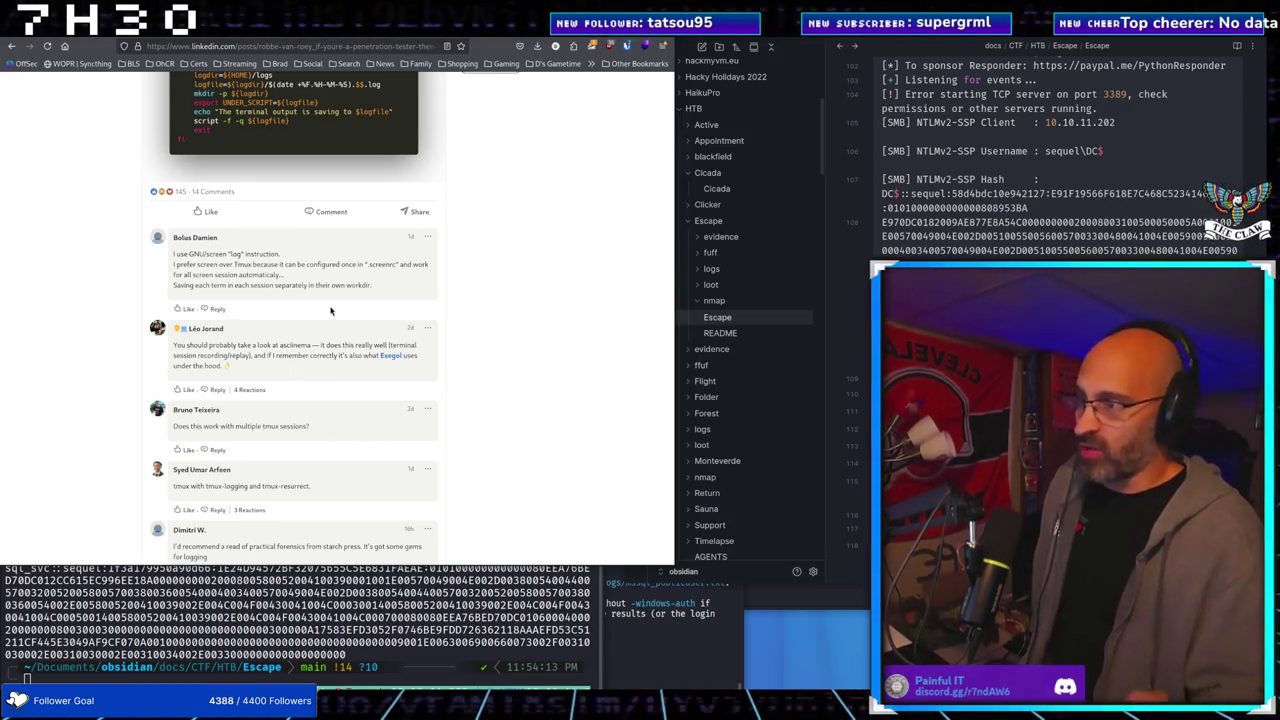
{"action": "left_click_drag", "start_coordinate": [283, 349], "coordinate": [307, 356]}
{"action": "left_click", "coordinate": [300, 362]}
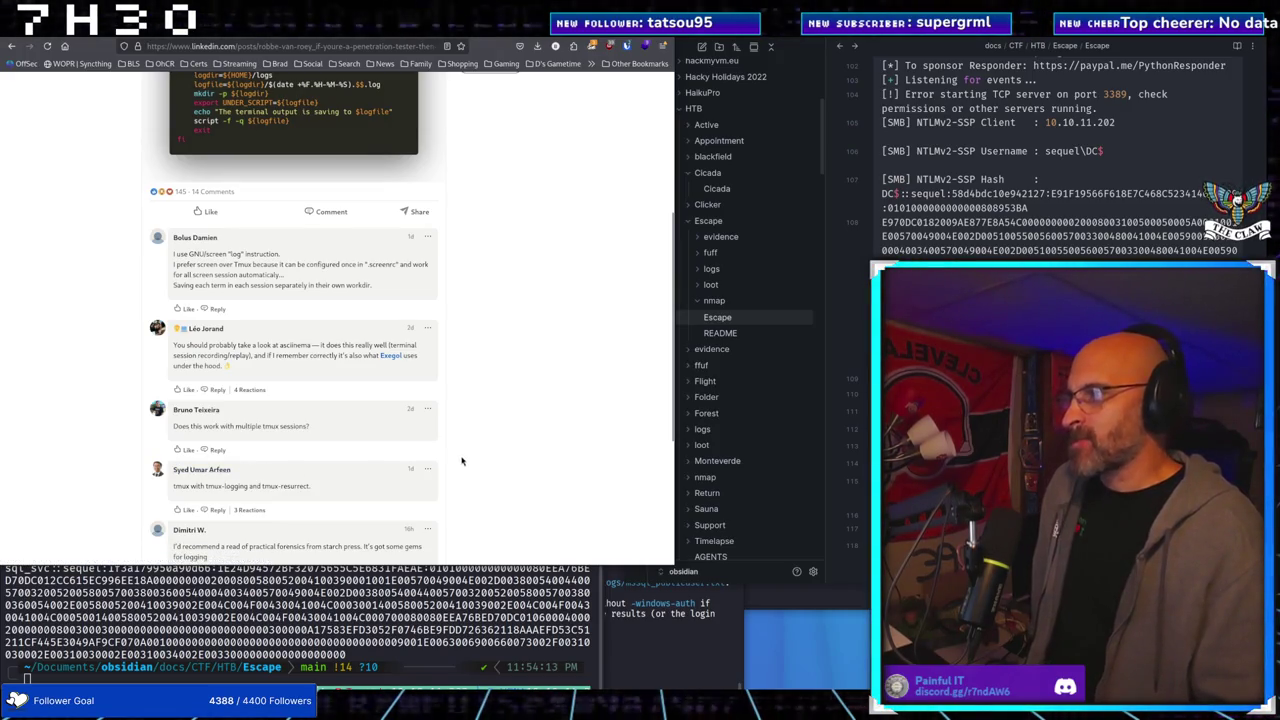
{"action": "scroll", "coordinate": [463, 460], "scroll_direction": "down", "scroll_amount": 4}
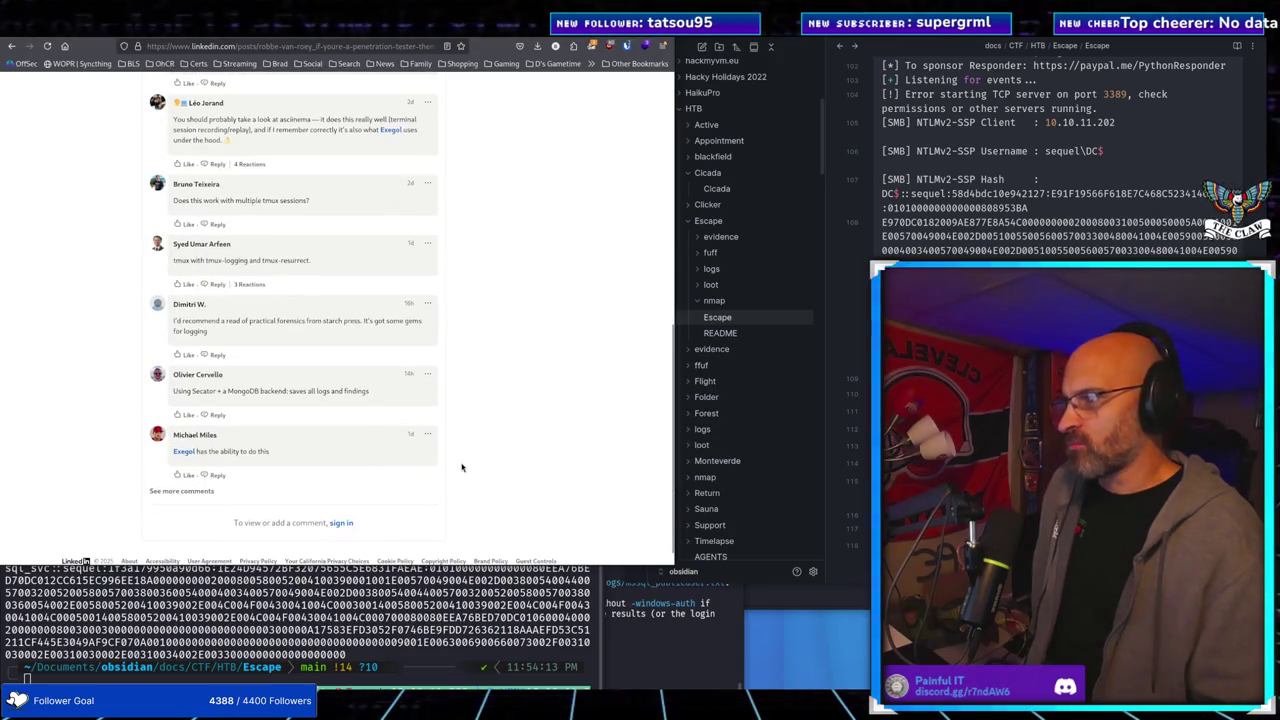
{"action": "scroll", "coordinate": [462, 467], "scroll_direction": "up", "scroll_amount": 3}
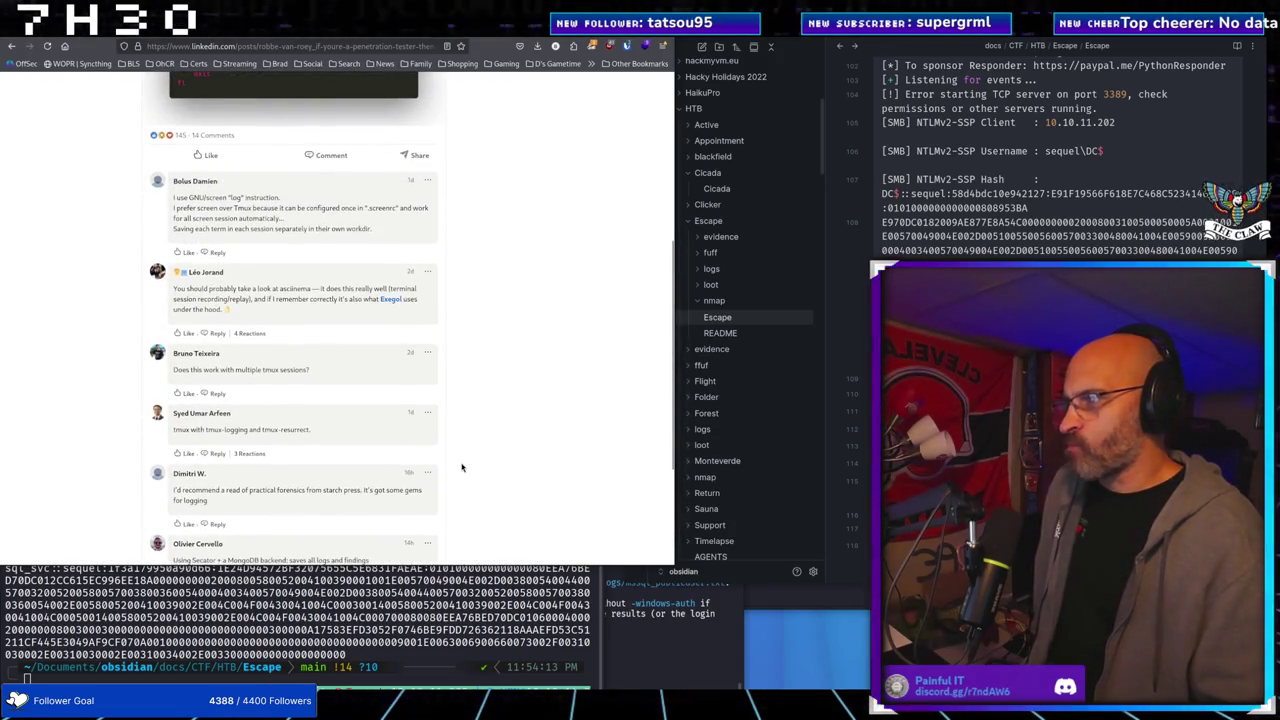
{"action": "scroll", "coordinate": [462, 467], "scroll_direction": "up", "scroll_amount": 6}
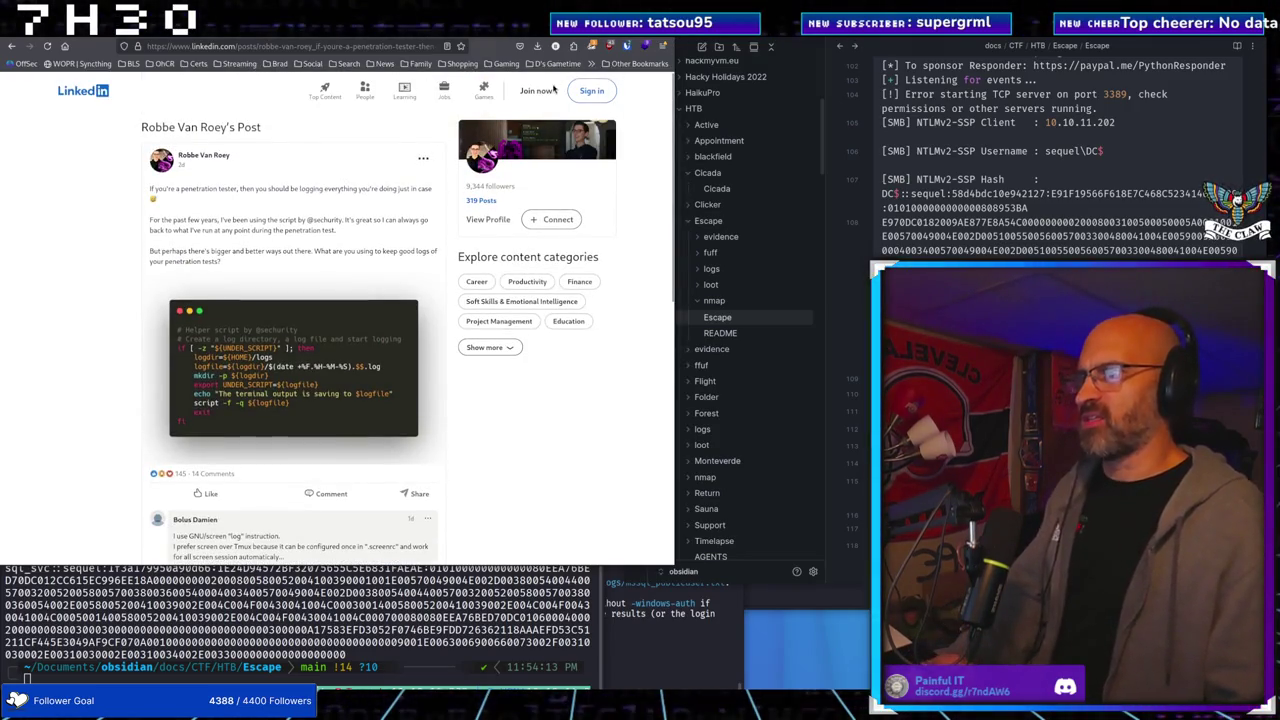
Leave the LinkedIn post and search Google for 'exegol', dismissing the suggestion dropdown
{"action": "key", "text": "alt+Left"}
{"action": "left_click", "coordinate": [261, 46]}
{"action": "type", "text": "exegol"}
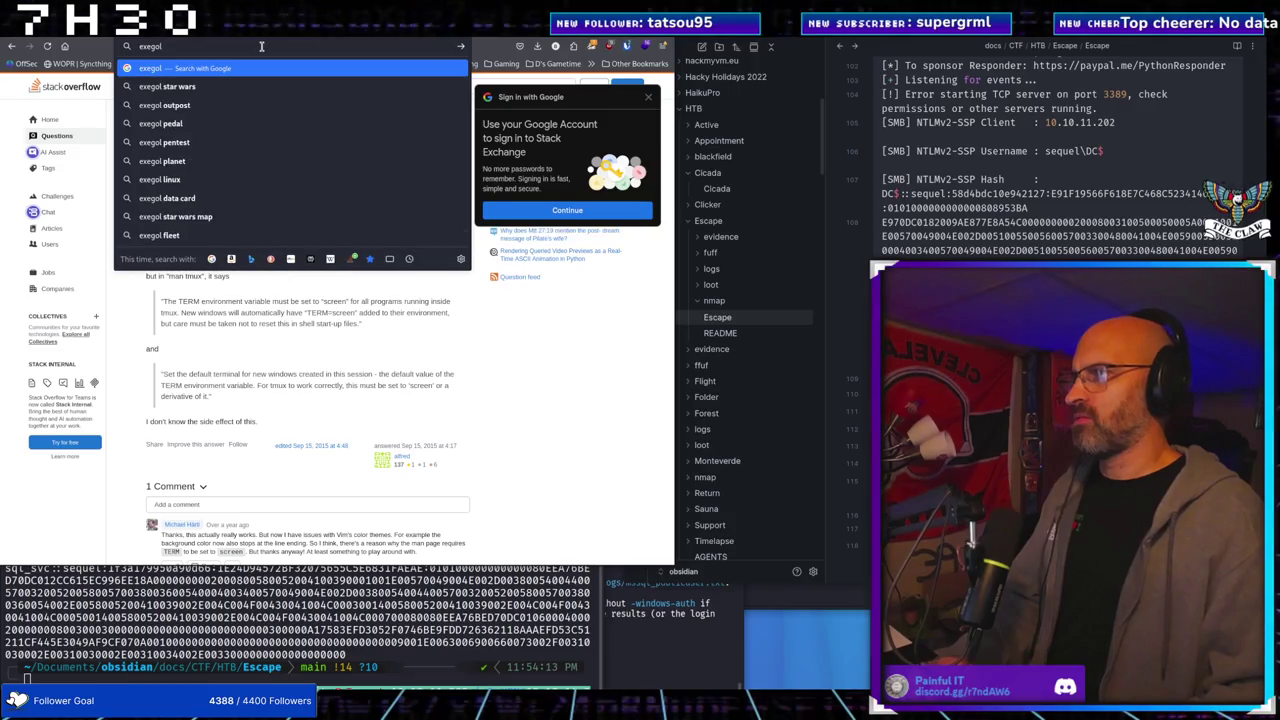
{"action": "key", "text": "Return"}
{"action": "left_click", "coordinate": [208, 106]}
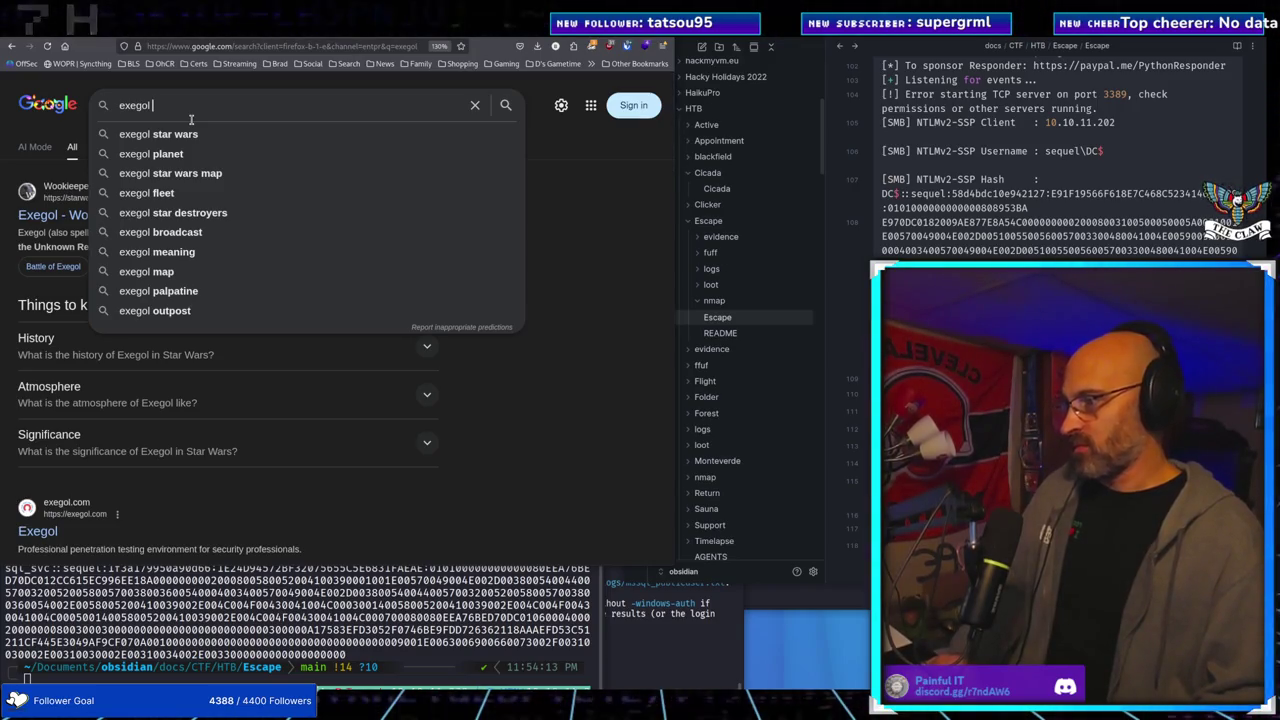
{"action": "scroll", "coordinate": [299, 456], "scroll_direction": "down", "scroll_amount": 3}
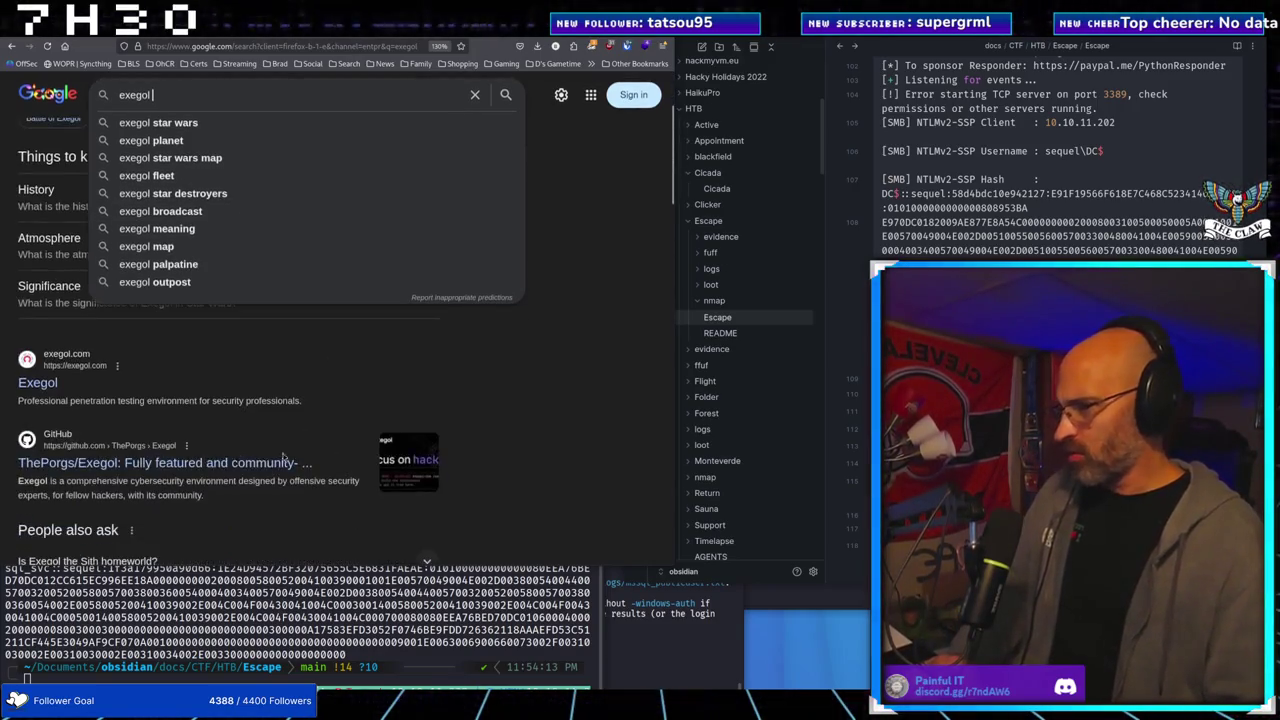
{"action": "left_click", "coordinate": [102, 390]}
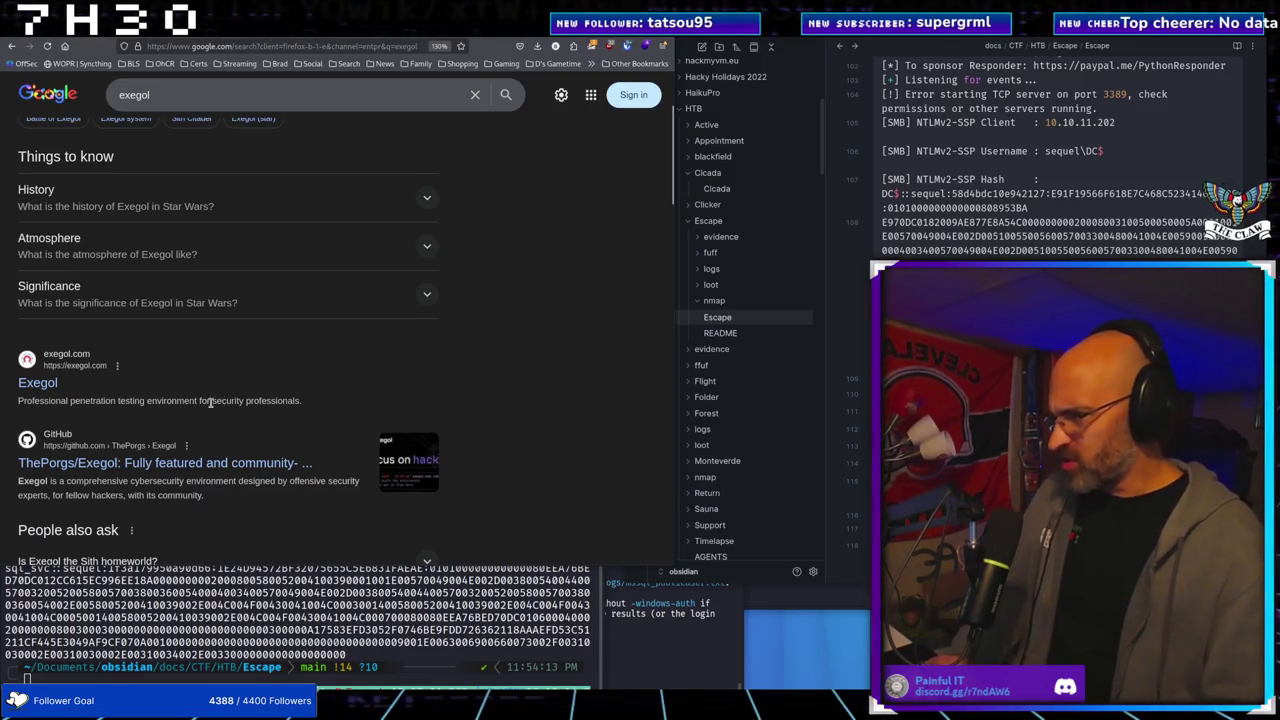
Open the exegol.com result and retry after the Secure Connection Failed error
{"action": "left_click", "coordinate": [48, 384]}
{"action": "left_click", "coordinate": [490, 400]}
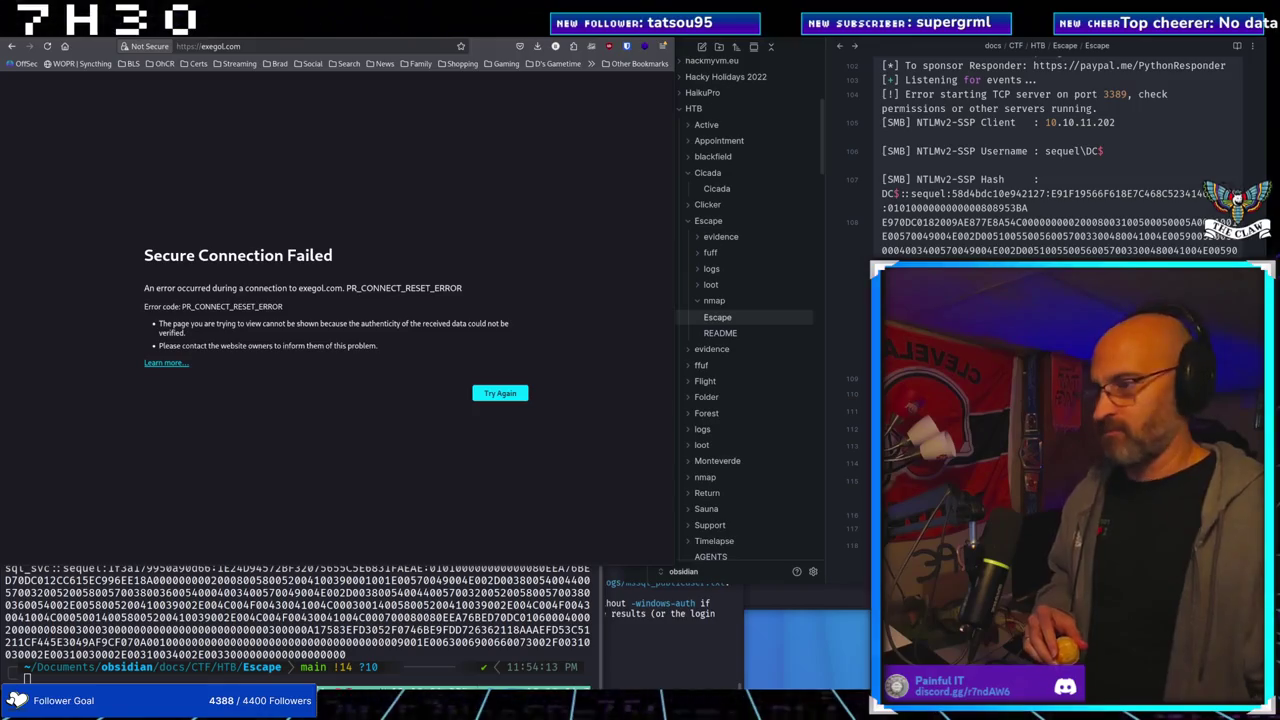
Retry loading exegol.com until the 'We build so you can hack' homepage appears
{"action": "left_click", "coordinate": [522, 398]}
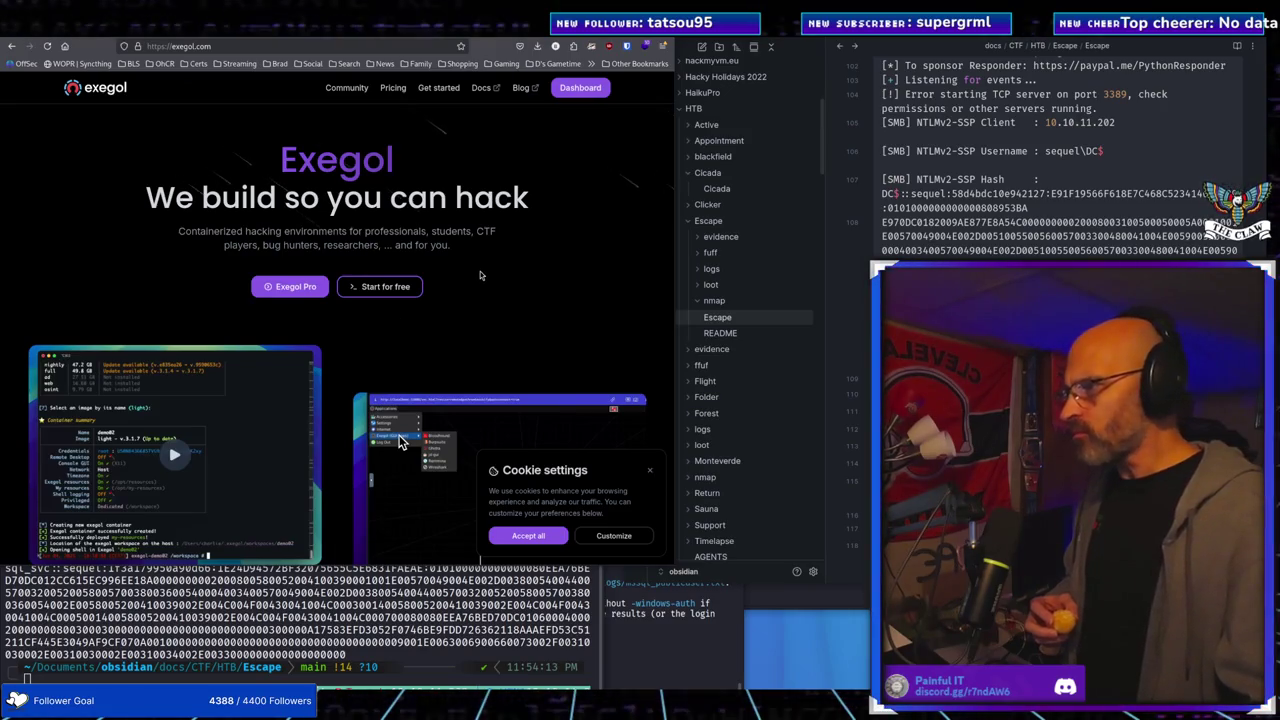
{"action": "scroll", "coordinate": [337, 388], "scroll_direction": "down", "scroll_amount": 3}
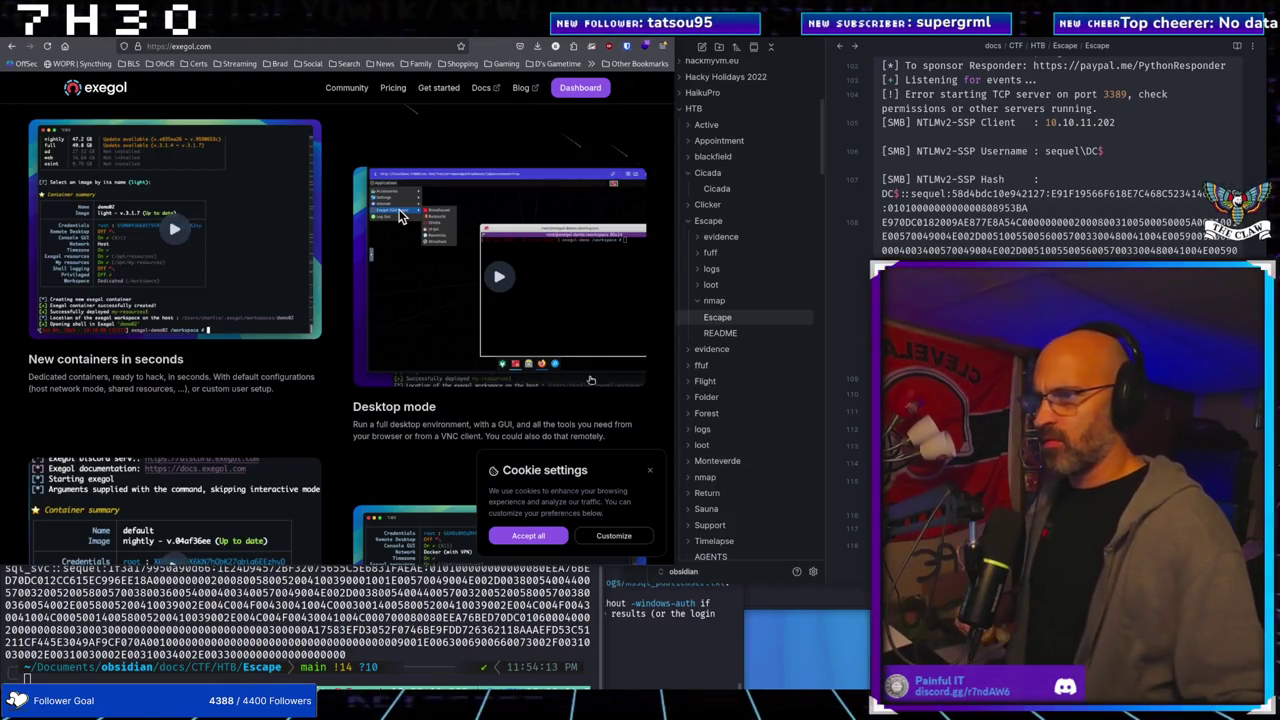
Play the Desktop mode demo video and scroll down to Connect with us and the FAQ
{"action": "left_click", "coordinate": [484, 244]}
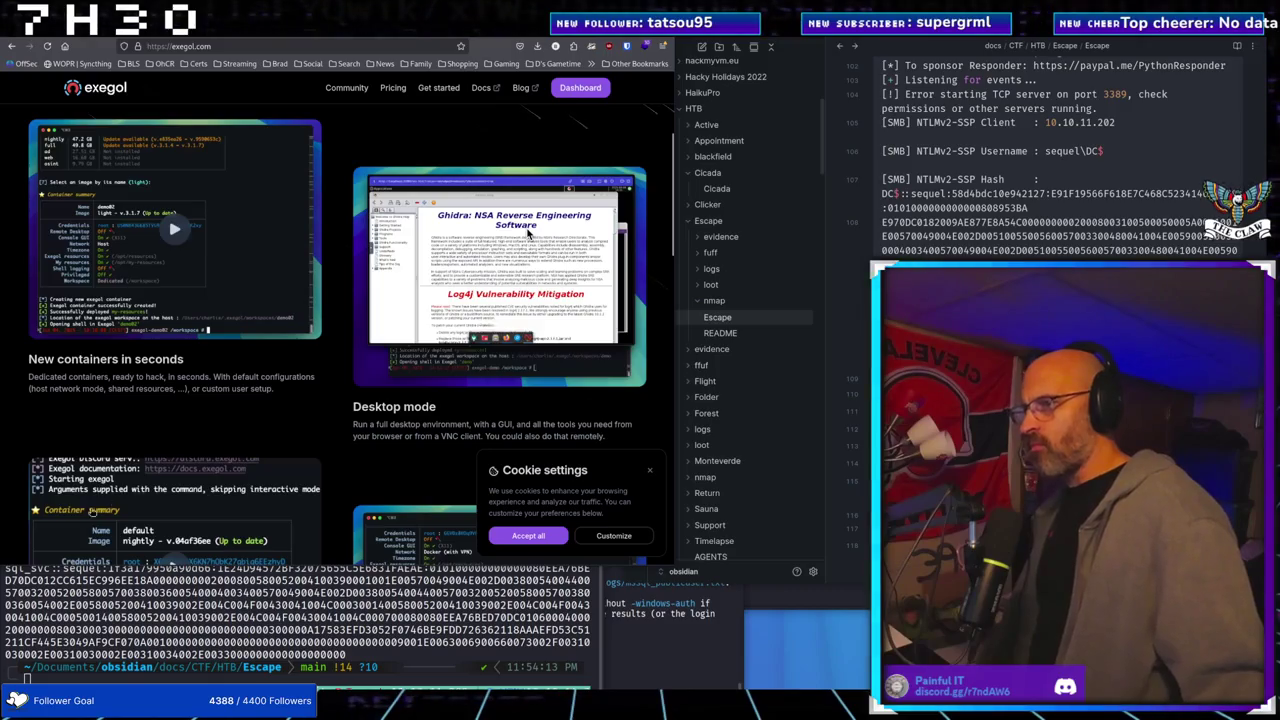
{"action": "scroll", "coordinate": [255, 325], "scroll_direction": "down", "scroll_amount": 3}
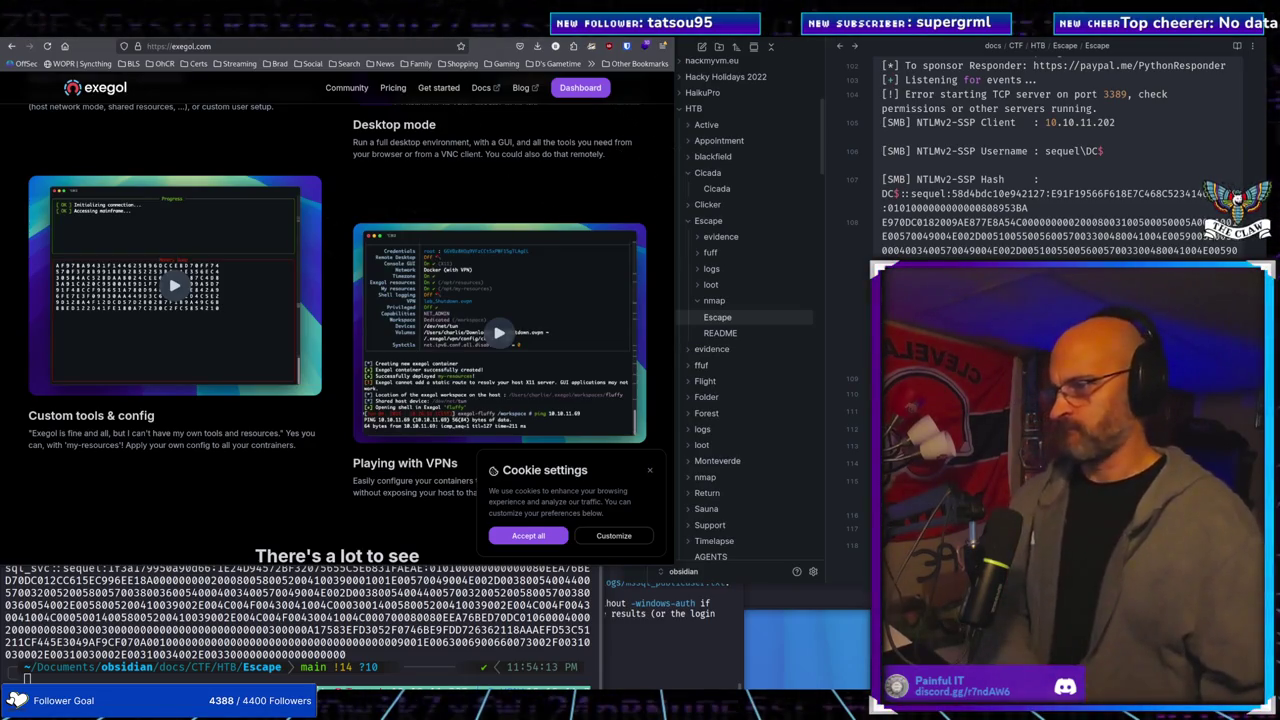
{"action": "scroll", "coordinate": [208, 345], "scroll_direction": "down", "scroll_amount": 10}
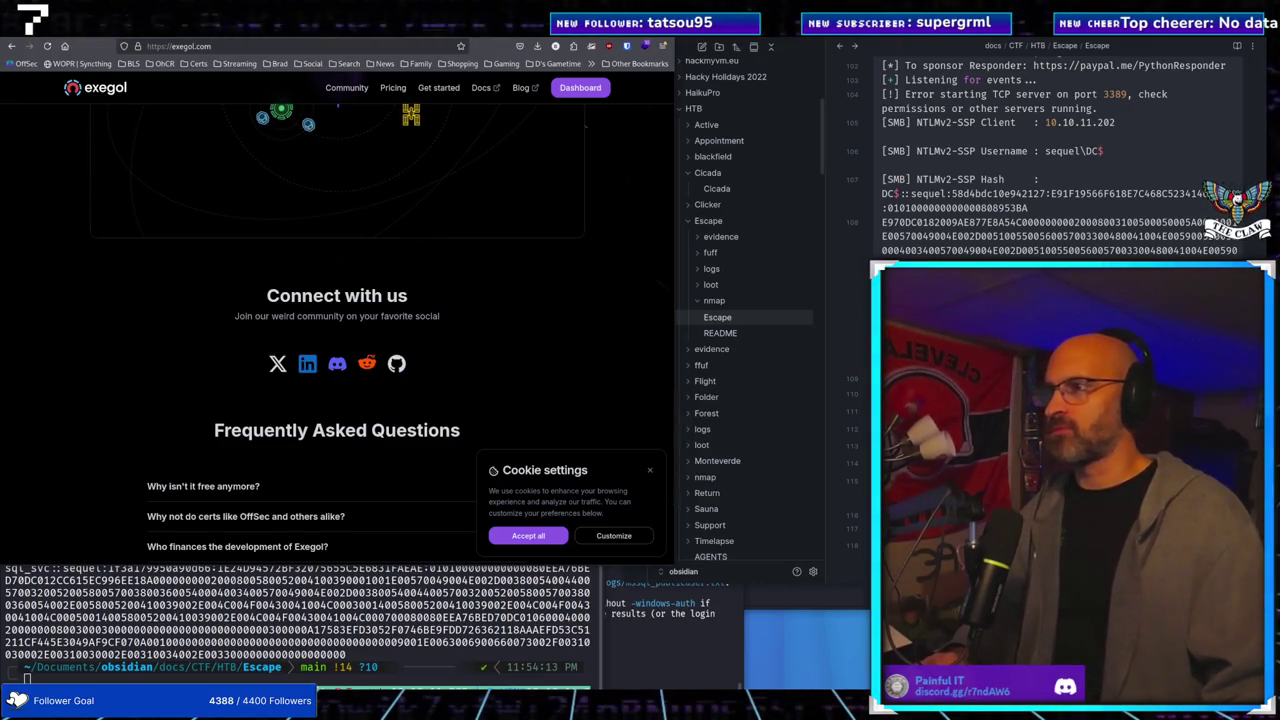
{"action": "key", "text": "ctrl+Tab"}
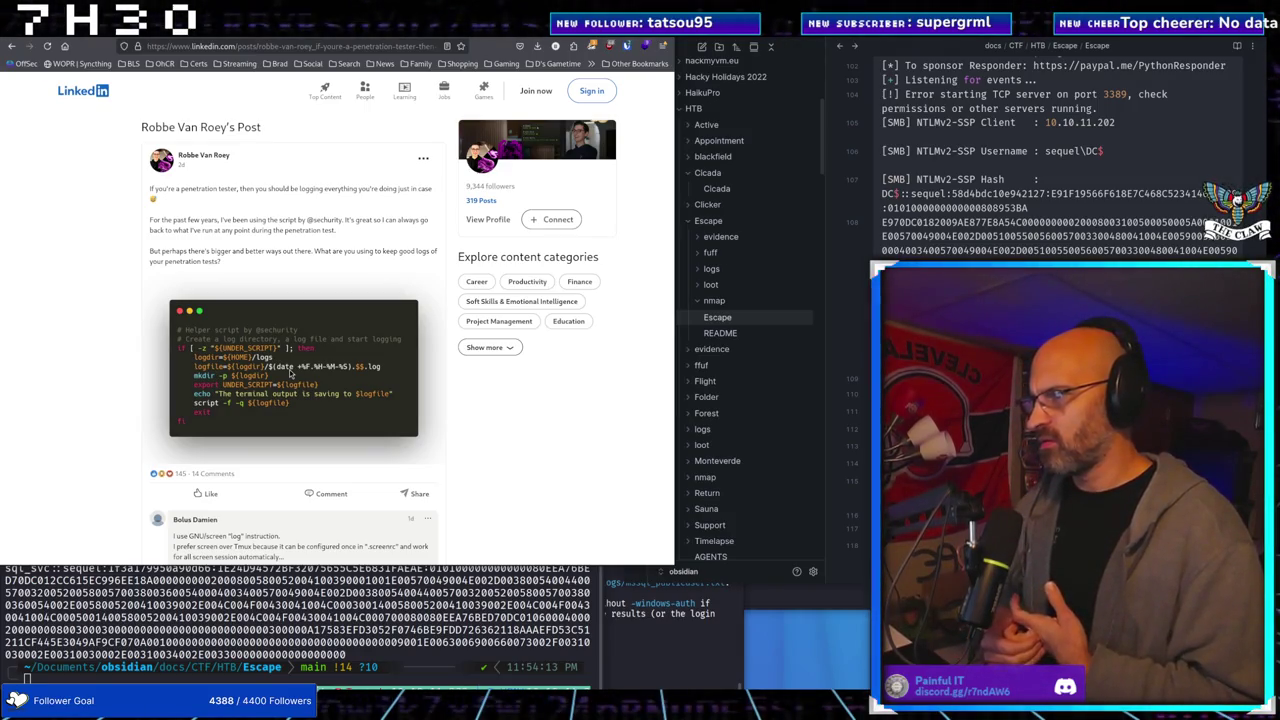
Browse the logging post's comments and try loading more, hitting LinkedIn's sign-up wall, then go back
{"action": "right_click", "coordinate": [227, 348]}
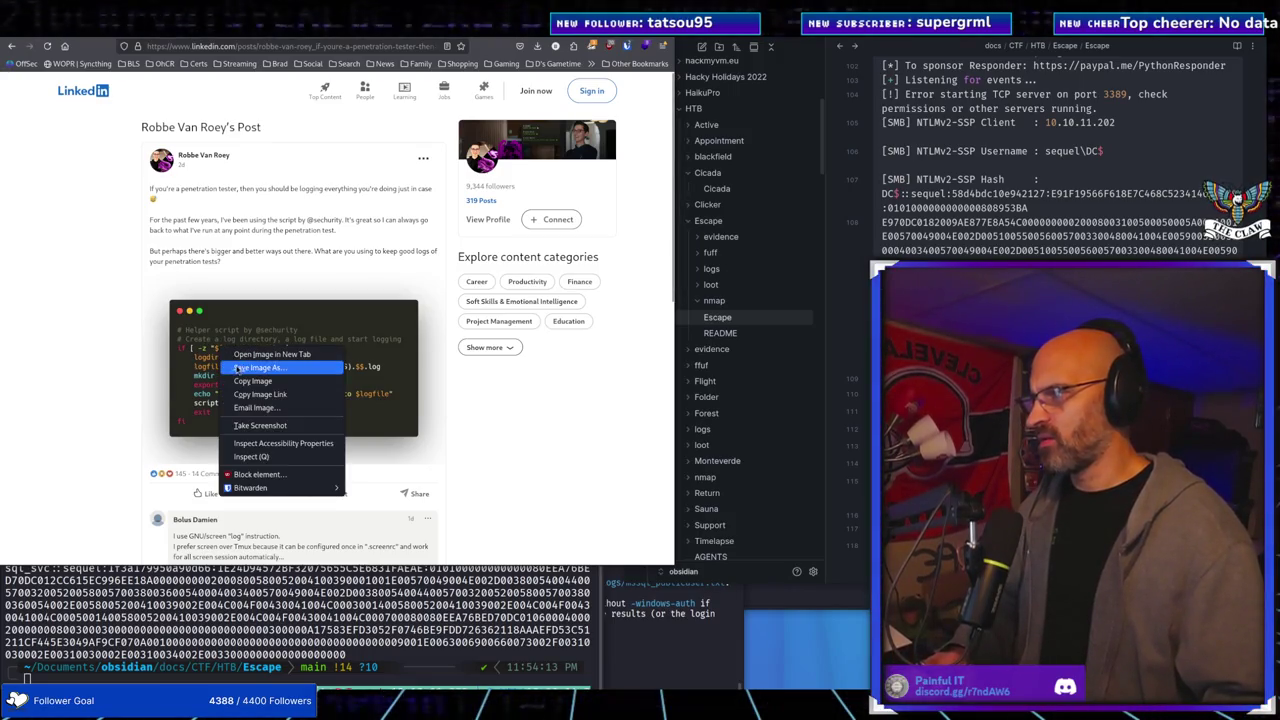
{"action": "left_click", "coordinate": [153, 415]}
{"action": "scroll", "coordinate": [213, 300], "scroll_direction": "down", "scroll_amount": 3}
{"action": "scroll", "coordinate": [213, 263], "scroll_direction": "up", "scroll_amount": 2}
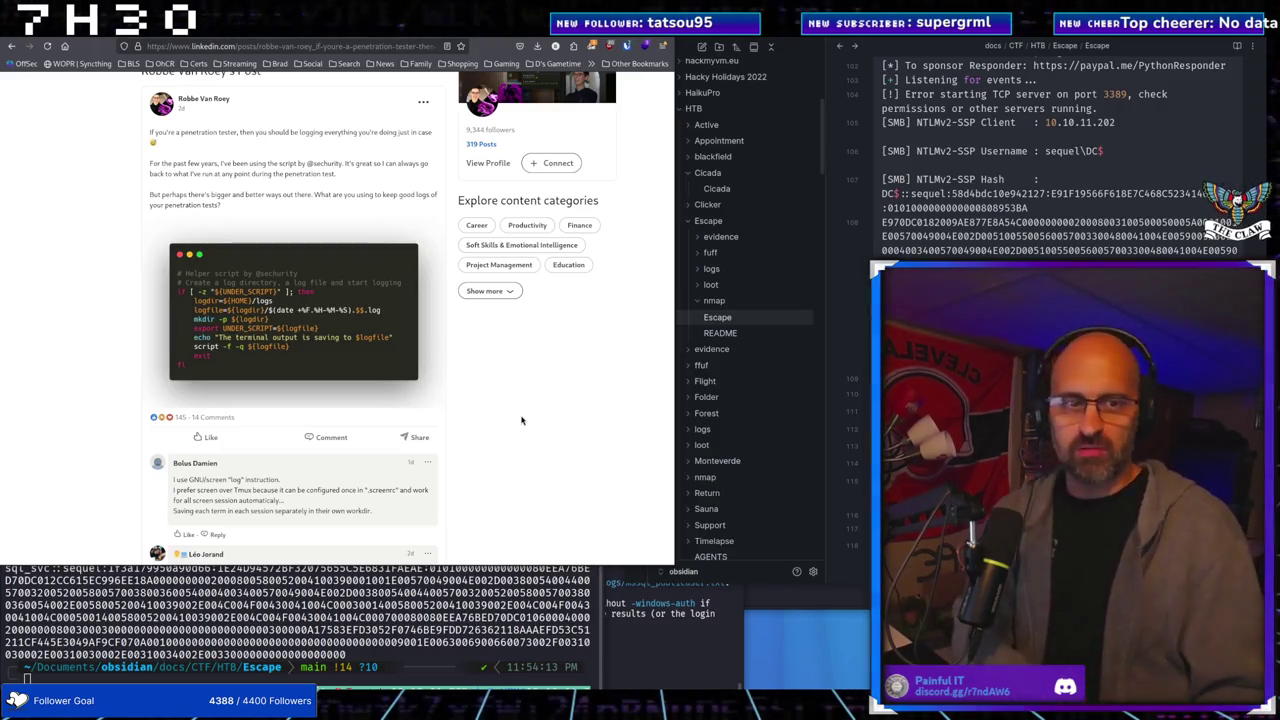
{"action": "scroll", "coordinate": [500, 265], "scroll_direction": "down", "scroll_amount": 8}
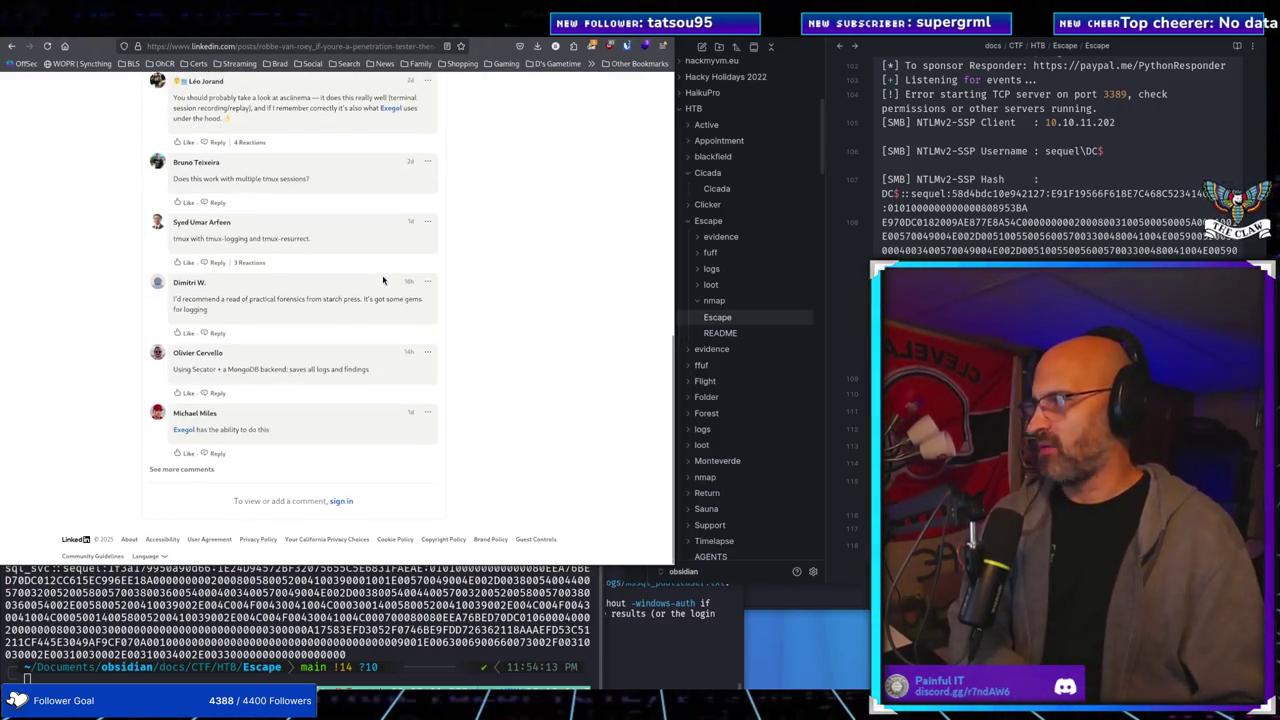
{"action": "scroll", "coordinate": [240, 464], "scroll_direction": "up", "scroll_amount": 2}
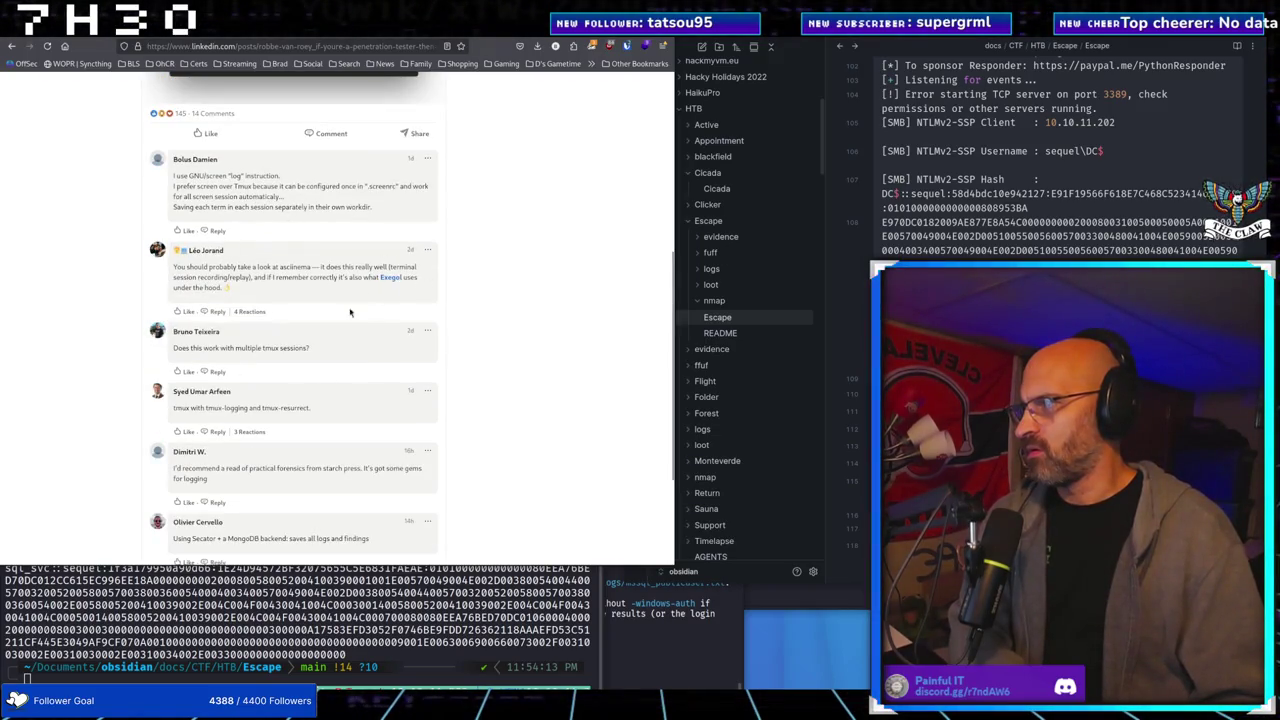
{"action": "scroll", "coordinate": [245, 181], "scroll_direction": "up", "scroll_amount": 4}
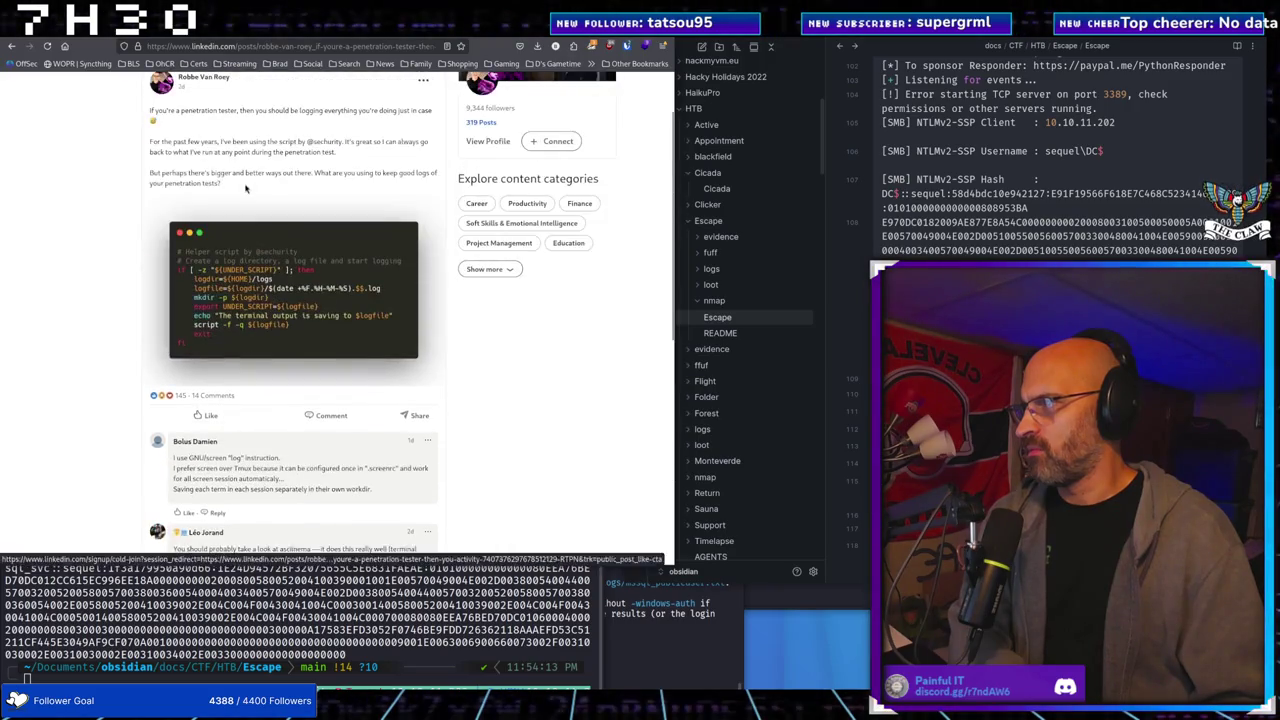
{"action": "scroll", "coordinate": [245, 186], "scroll_direction": "down", "scroll_amount": 6}
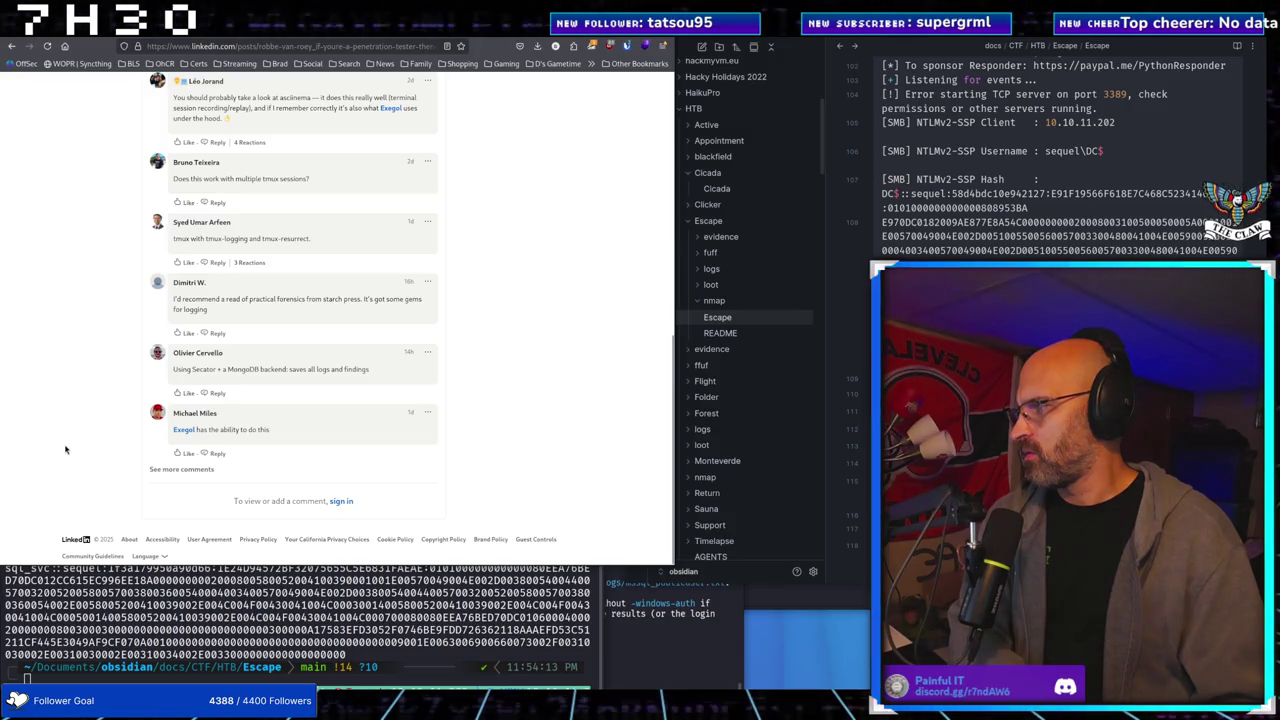
{"action": "left_click", "coordinate": [153, 469]}
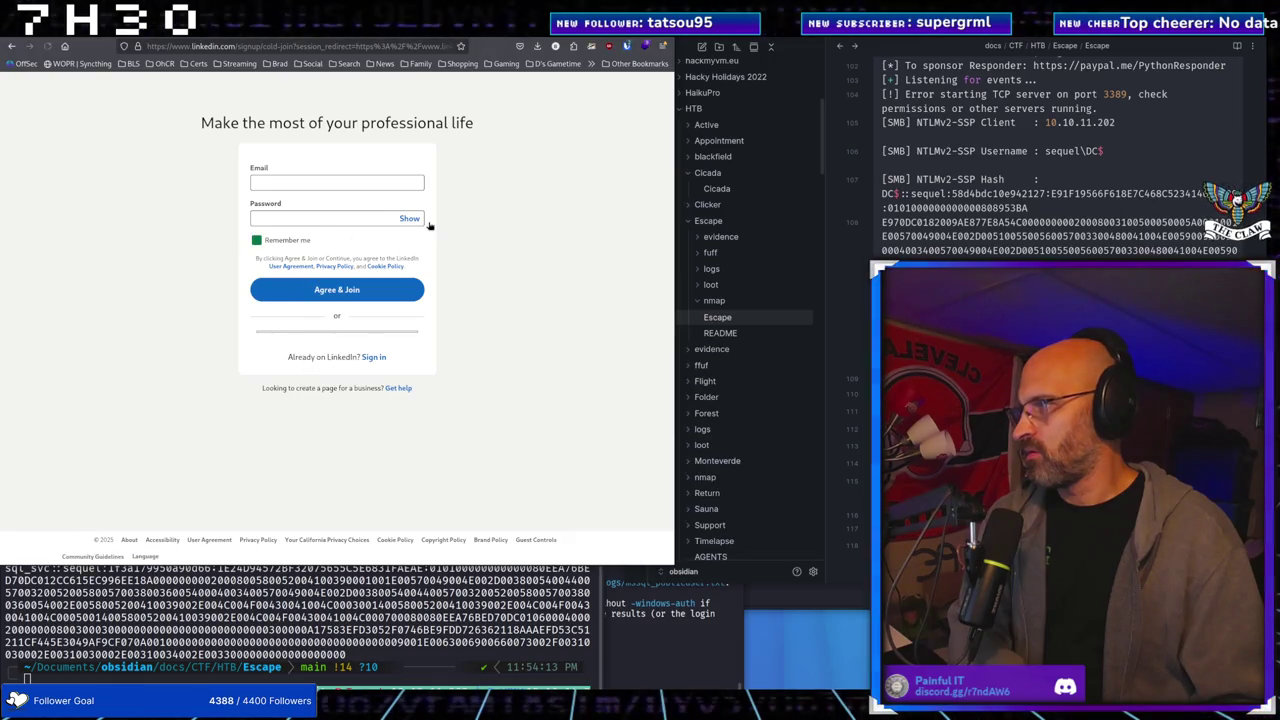
{"action": "key", "text": "alt+Left"}
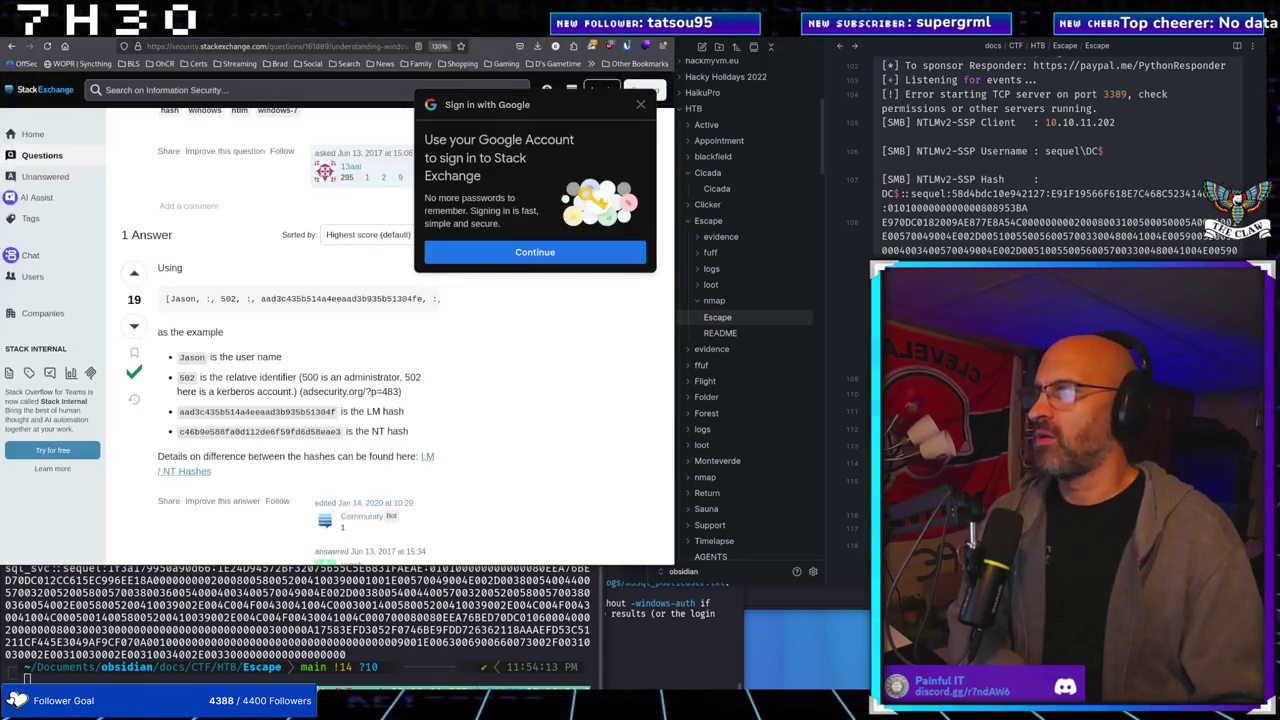
Dismiss the Google sign-in prompt and reload the Obsidian community plugins page
{"action": "left_click", "coordinate": [640, 104]}
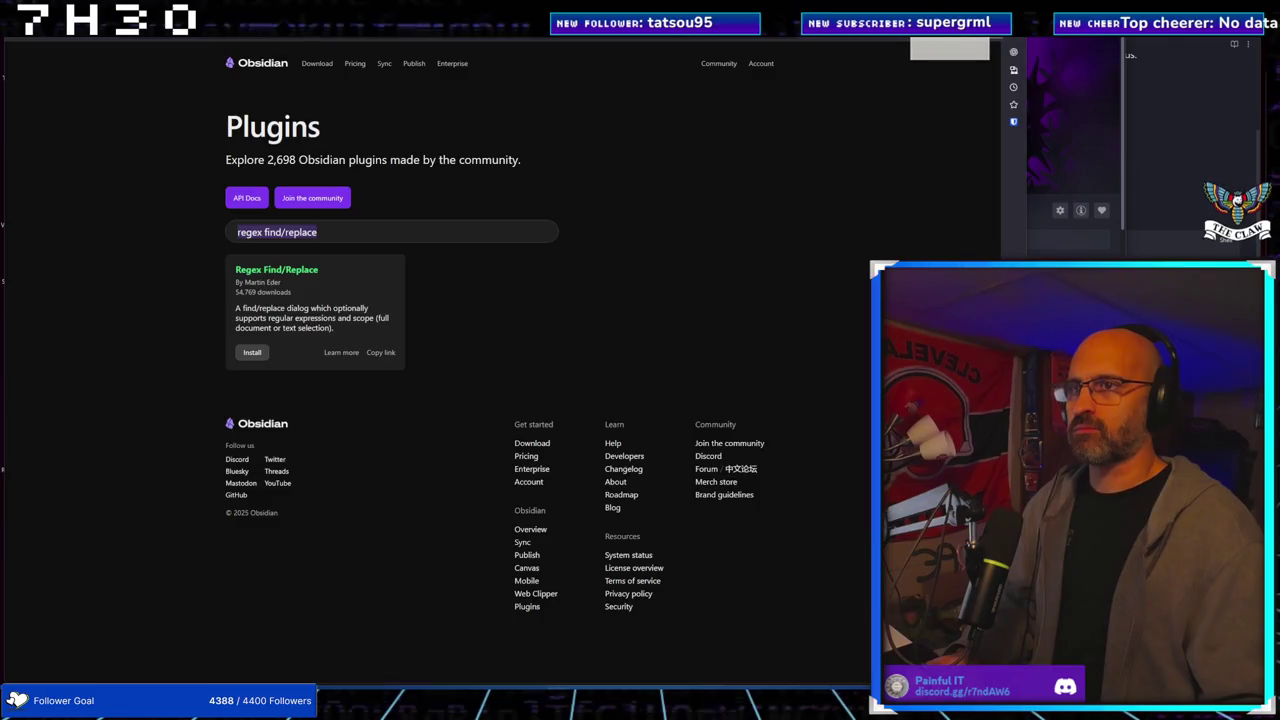
{"action": "left_click", "coordinate": [1013, 52]}
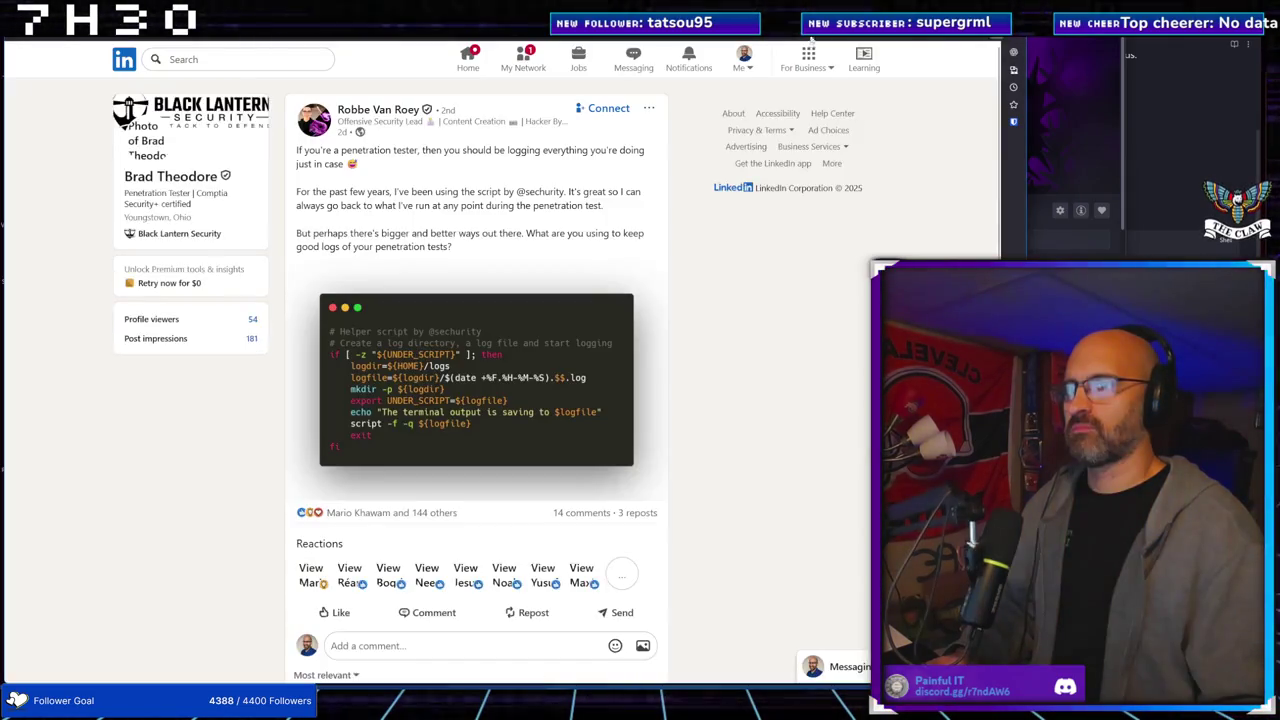
View the logging script image, then expand earlier replies to the multiple-tmux-sessions question
{"action": "left_click", "coordinate": [477, 390]}
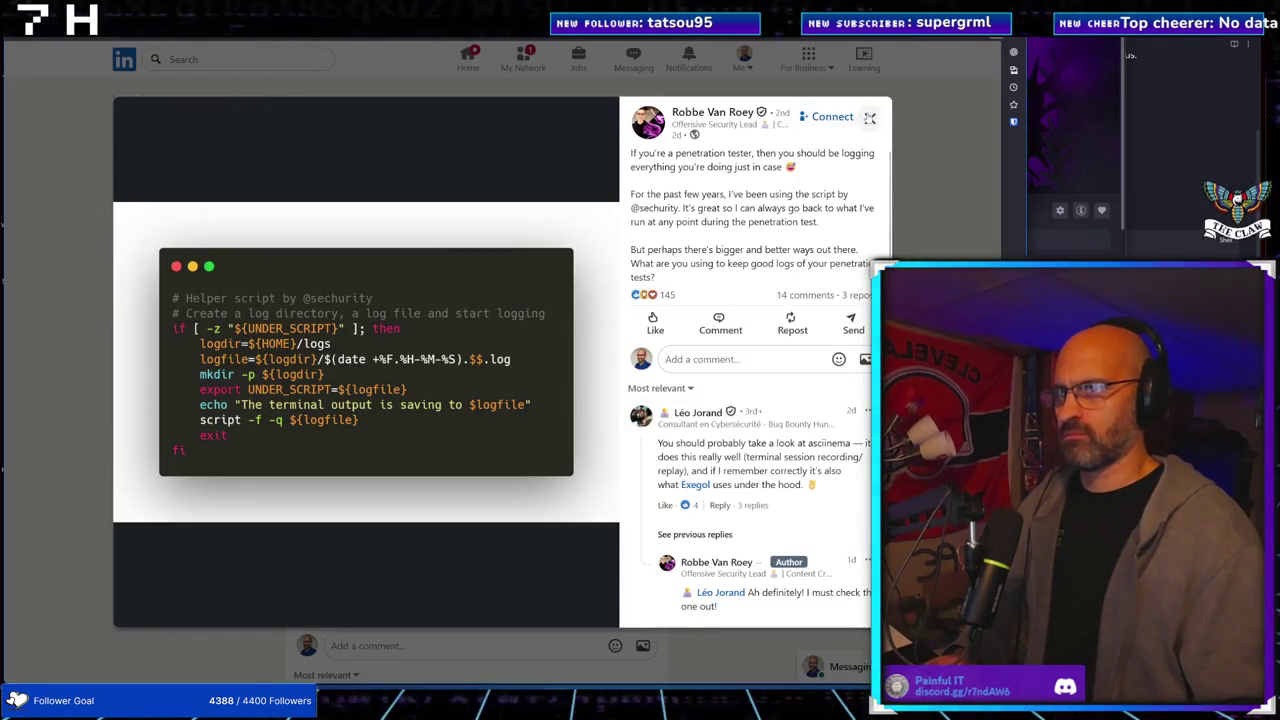
{"action": "key", "text": "Escape"}
{"action": "scroll", "coordinate": [405, 371], "scroll_direction": "down", "scroll_amount": 10}
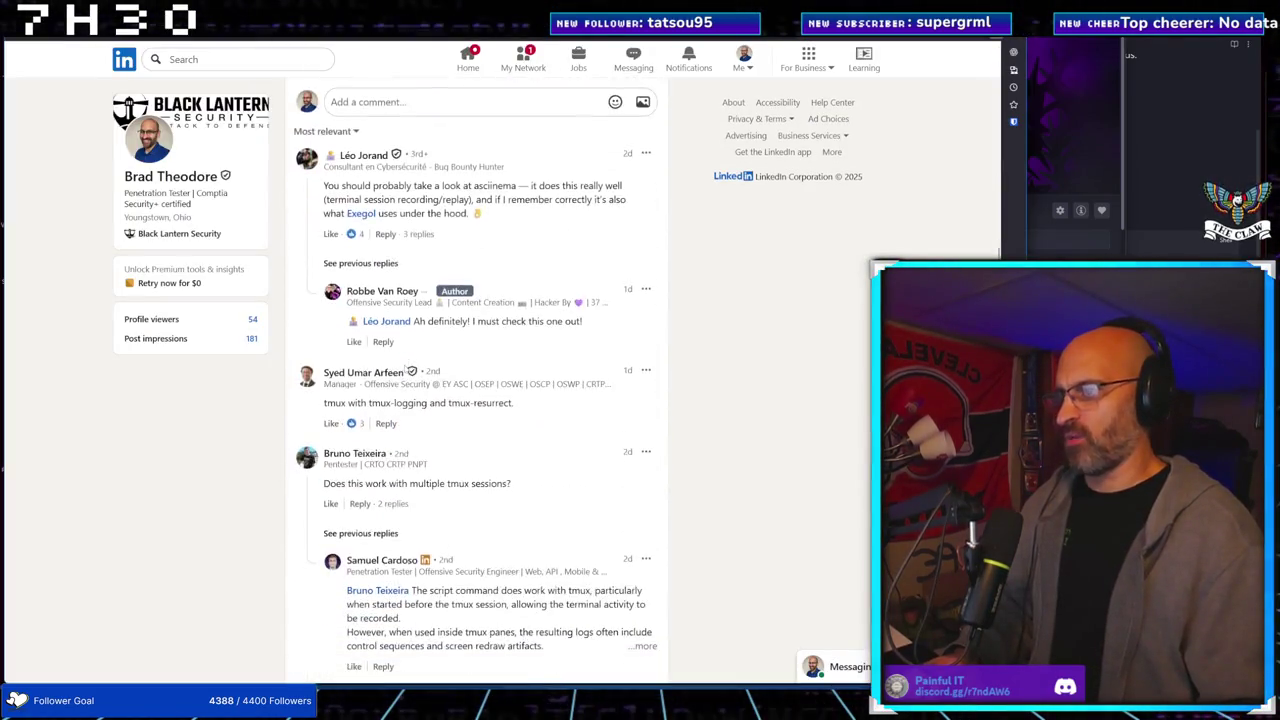
{"action": "scroll", "coordinate": [405, 371], "scroll_direction": "down", "scroll_amount": 2}
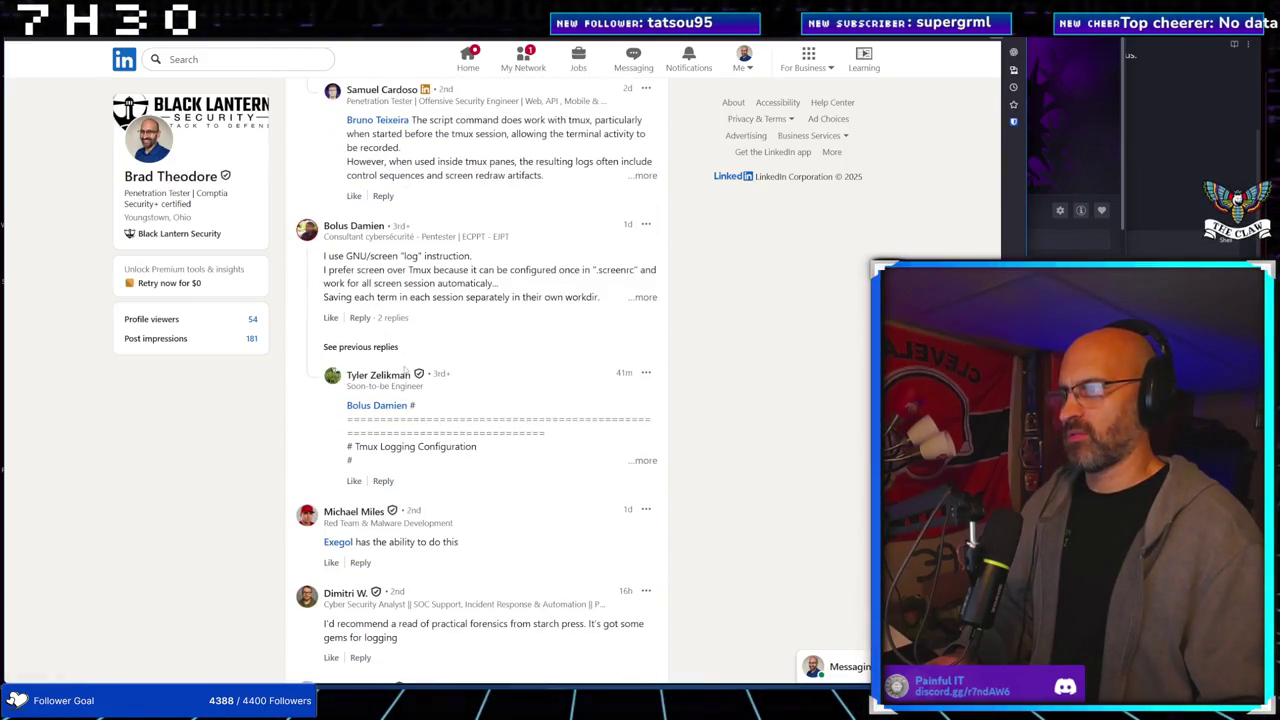
{"action": "scroll", "coordinate": [405, 371], "scroll_direction": "up", "scroll_amount": 6}
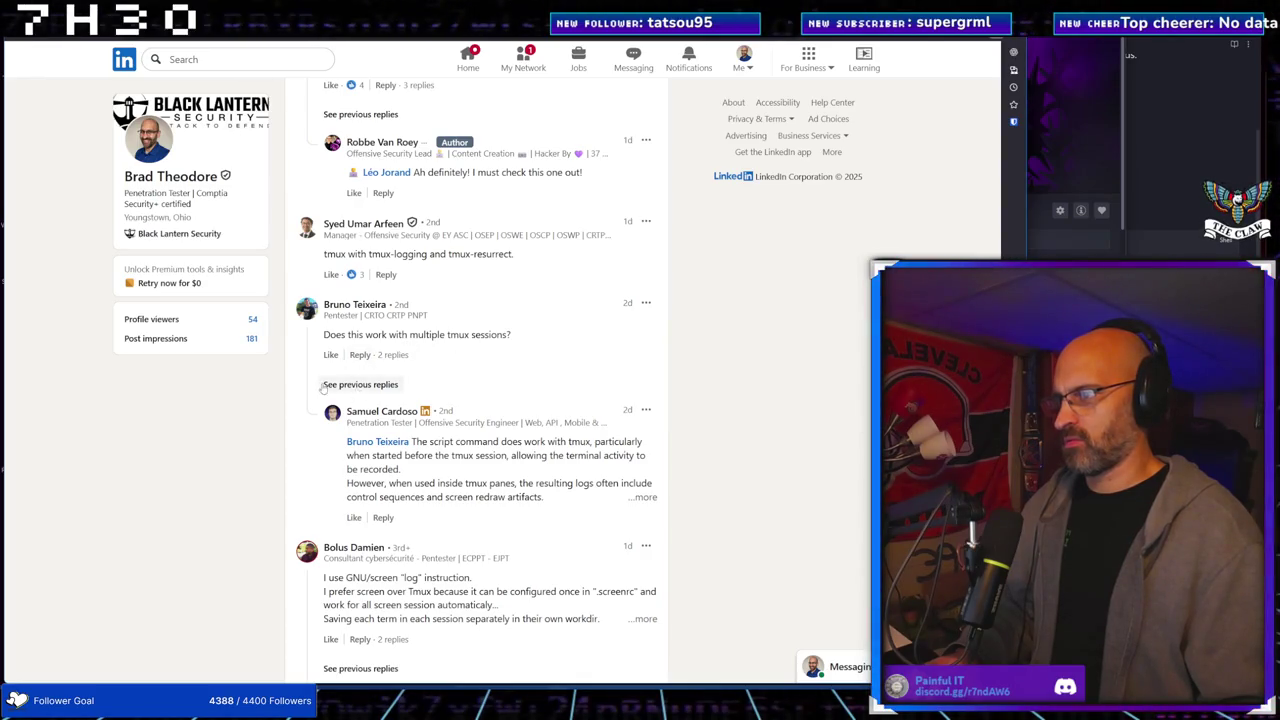
{"action": "left_click", "coordinate": [345, 385]}
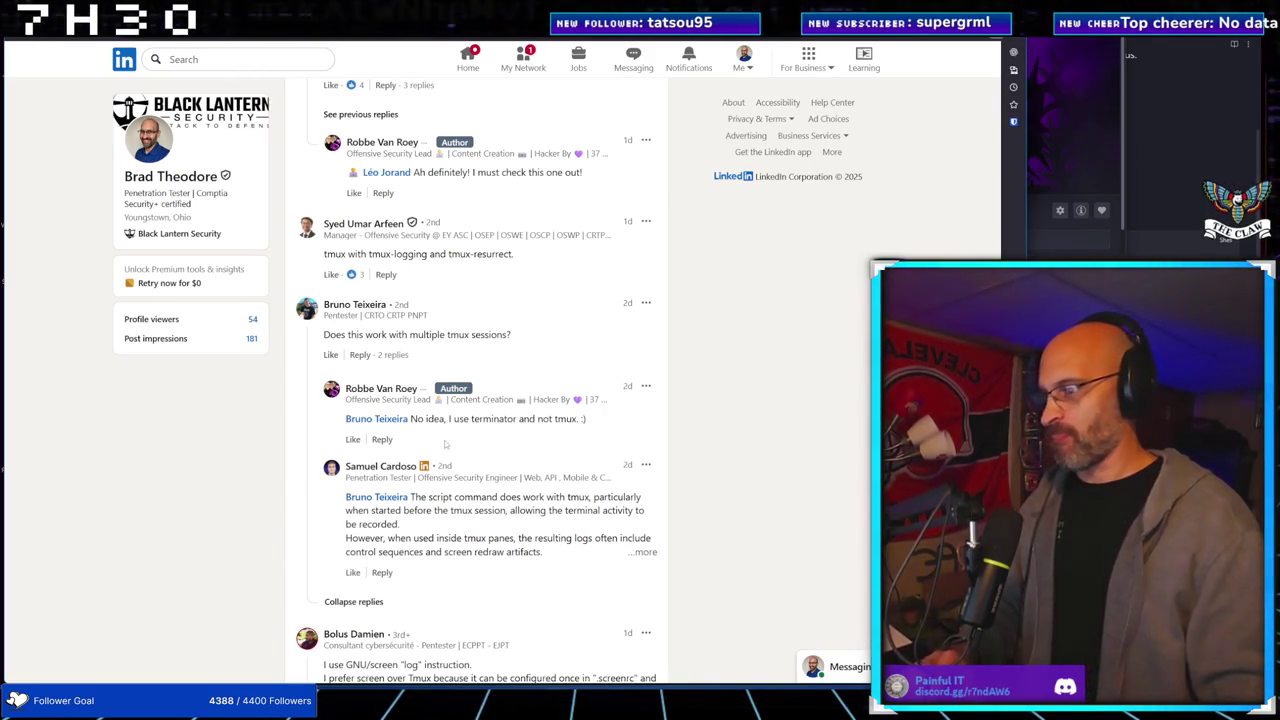
{"action": "scroll", "coordinate": [485, 423], "scroll_direction": "down", "scroll_amount": 1}
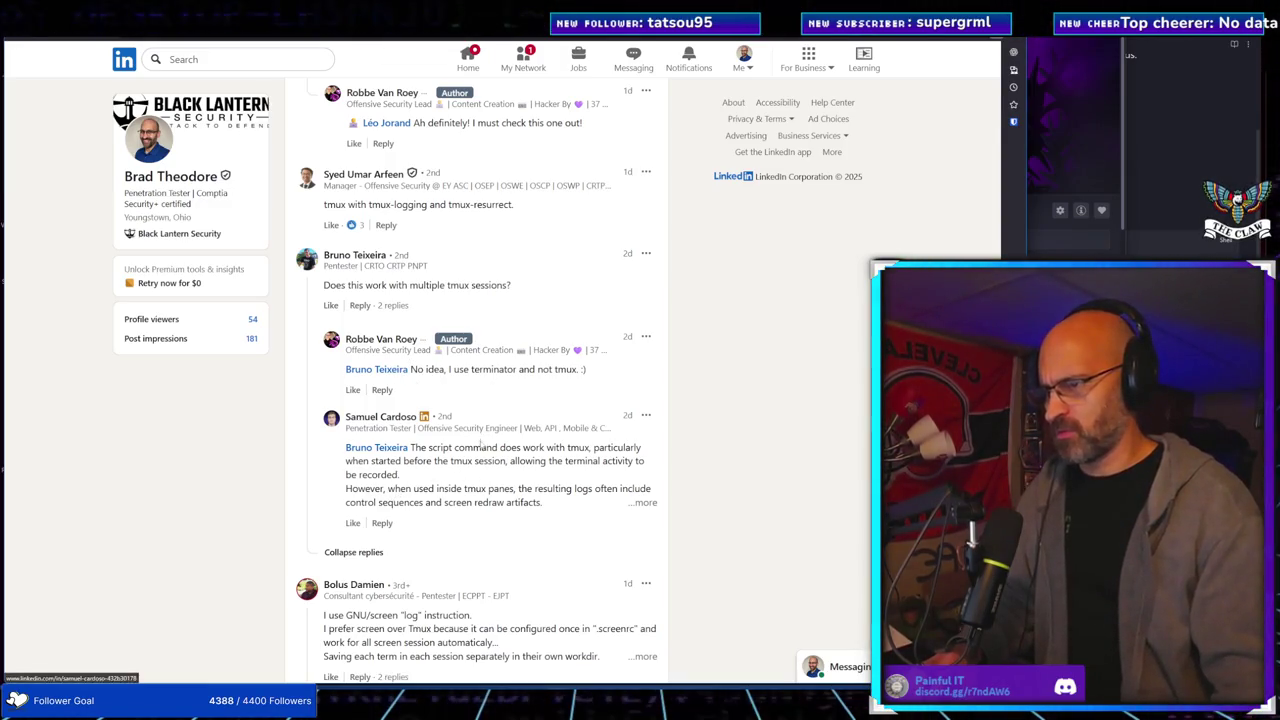
Expand the full reply explaining tmux's native pipe-pane logging gives cleaner logs
{"action": "left_click", "coordinate": [637, 505]}
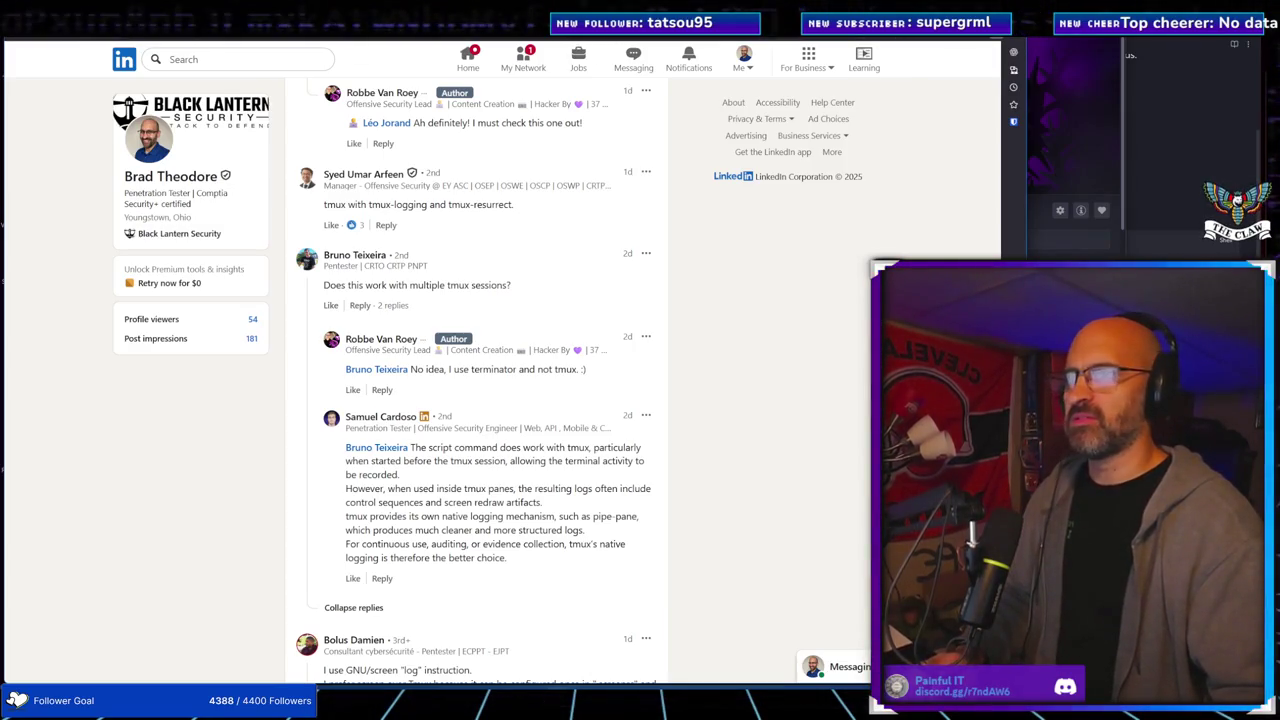
{"action": "key", "text": "ctrl+t"}
Search the web for 'pipe-pane' and open the tmuxai.dev article on piping pane output
{"action": "type", "text": "p"}
{"action": "key", "text": "BackSpace"}
{"action": "type", "text": "pipe-"}
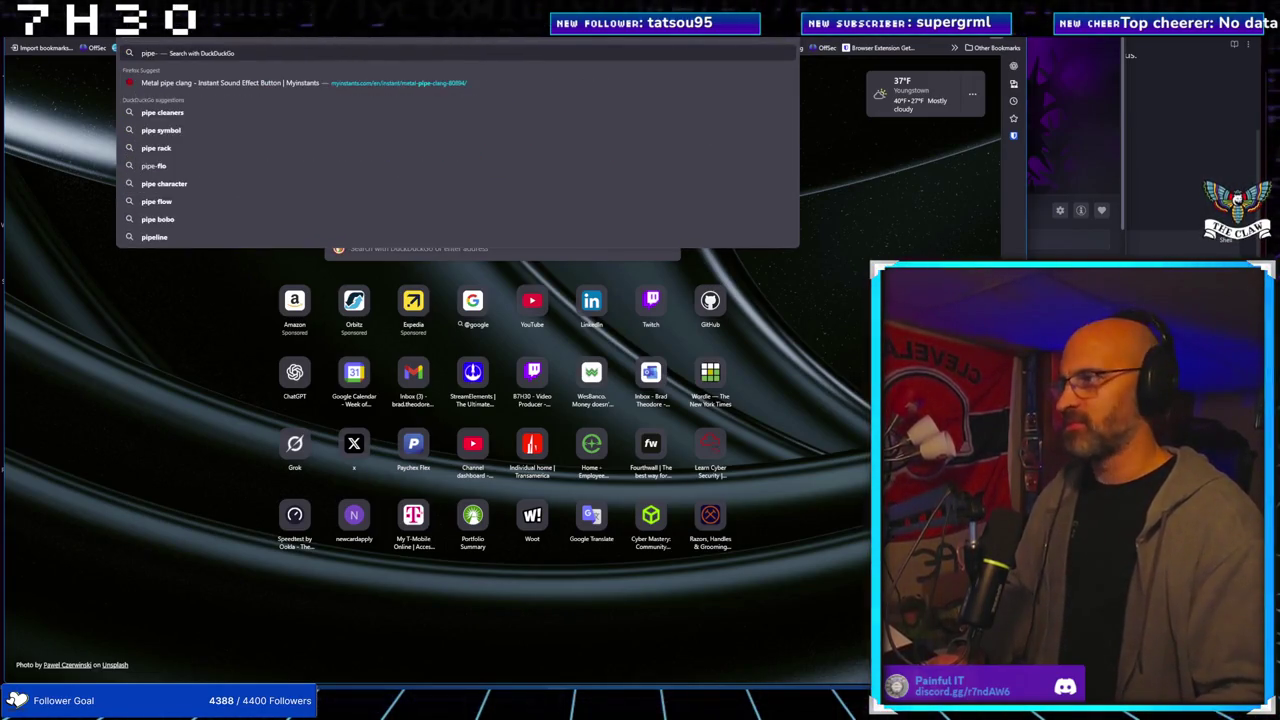
{"action": "type", "text": "pane"}
{"action": "key", "text": "Return"}
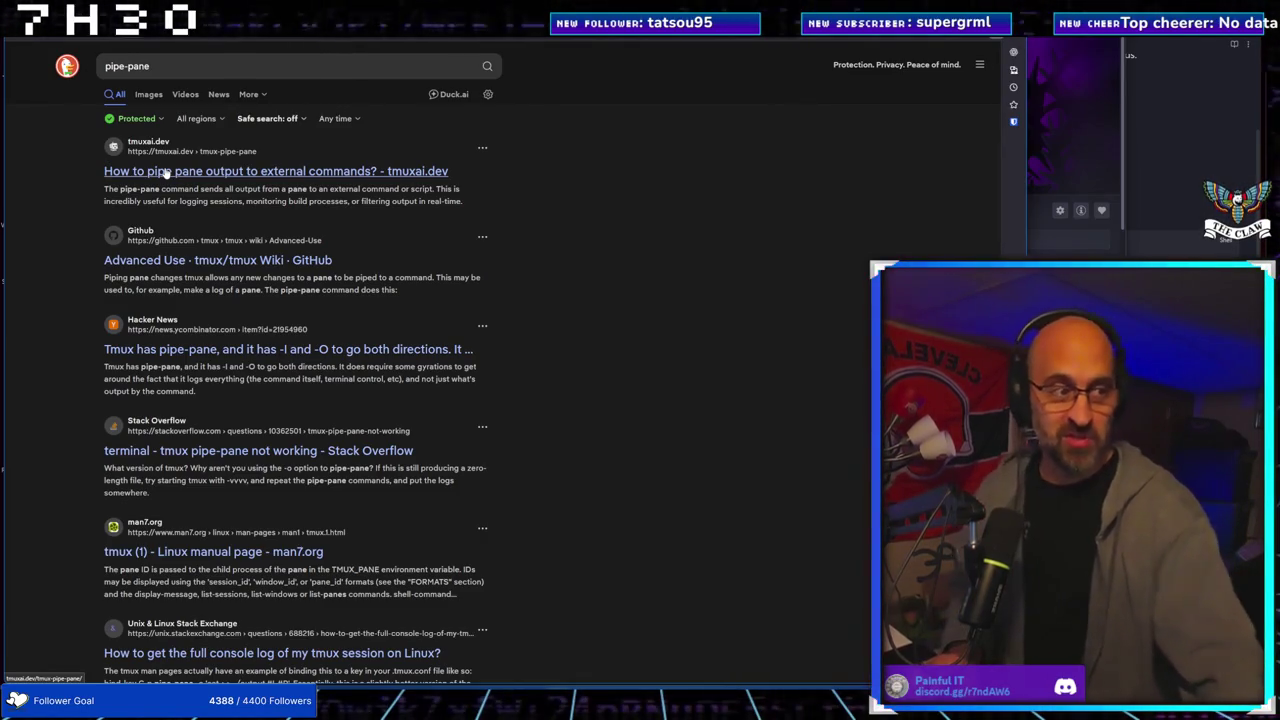
{"action": "left_click", "coordinate": [165, 172]}
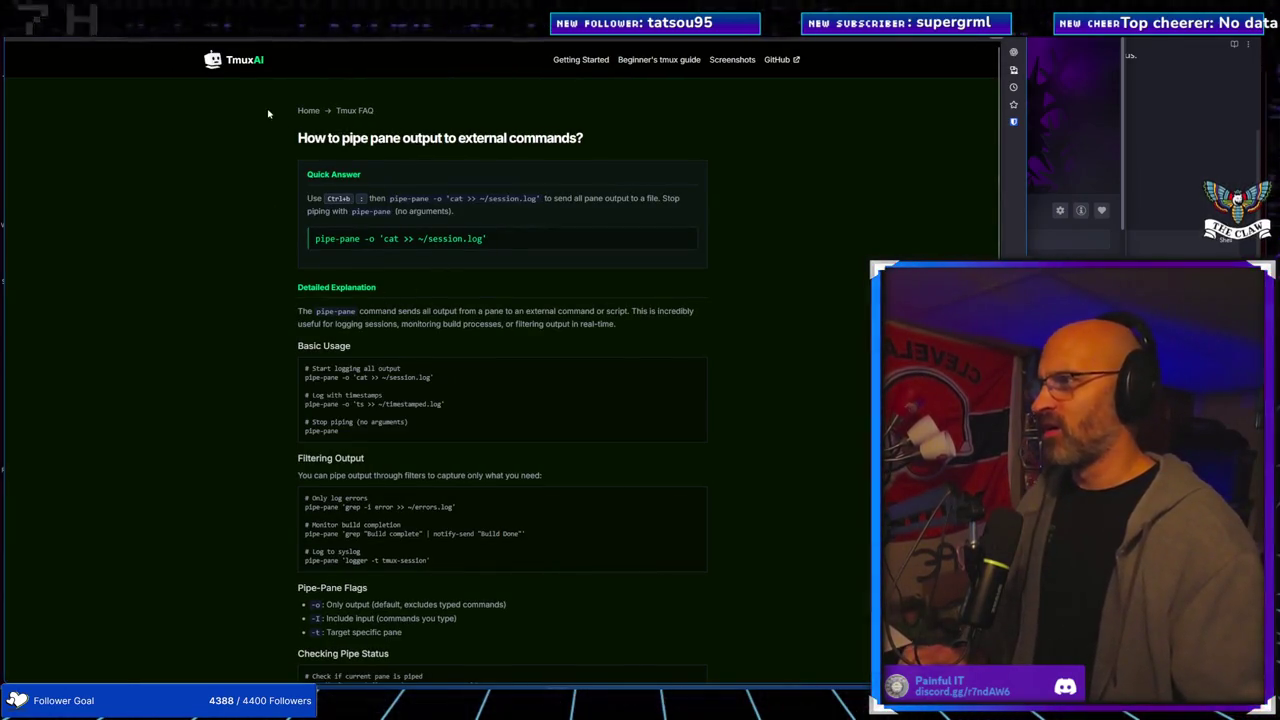
Go to the TmuxAI home page and scroll through its features and docker/mysql demo
{"action": "left_click", "coordinate": [248, 62]}
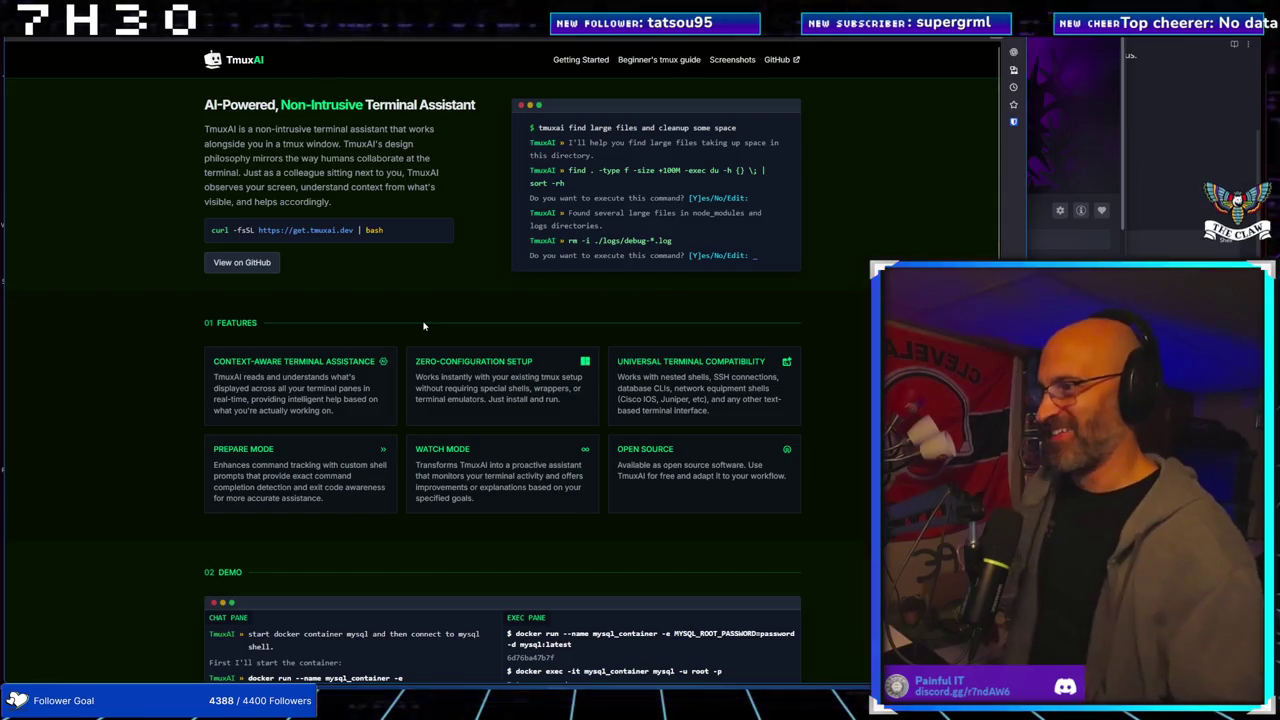
{"action": "scroll", "coordinate": [423, 326], "scroll_direction": "down", "scroll_amount": 3}
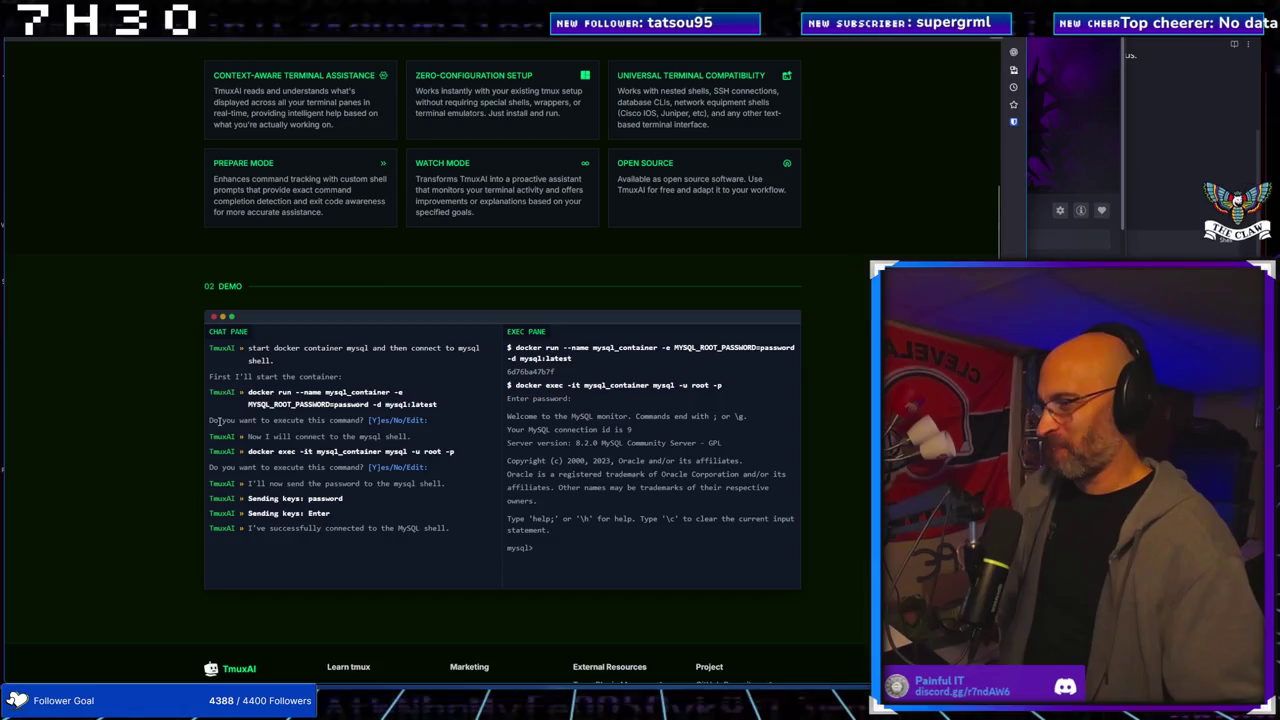
{"action": "scroll", "coordinate": [345, 430], "scroll_direction": "up", "scroll_amount": 3}
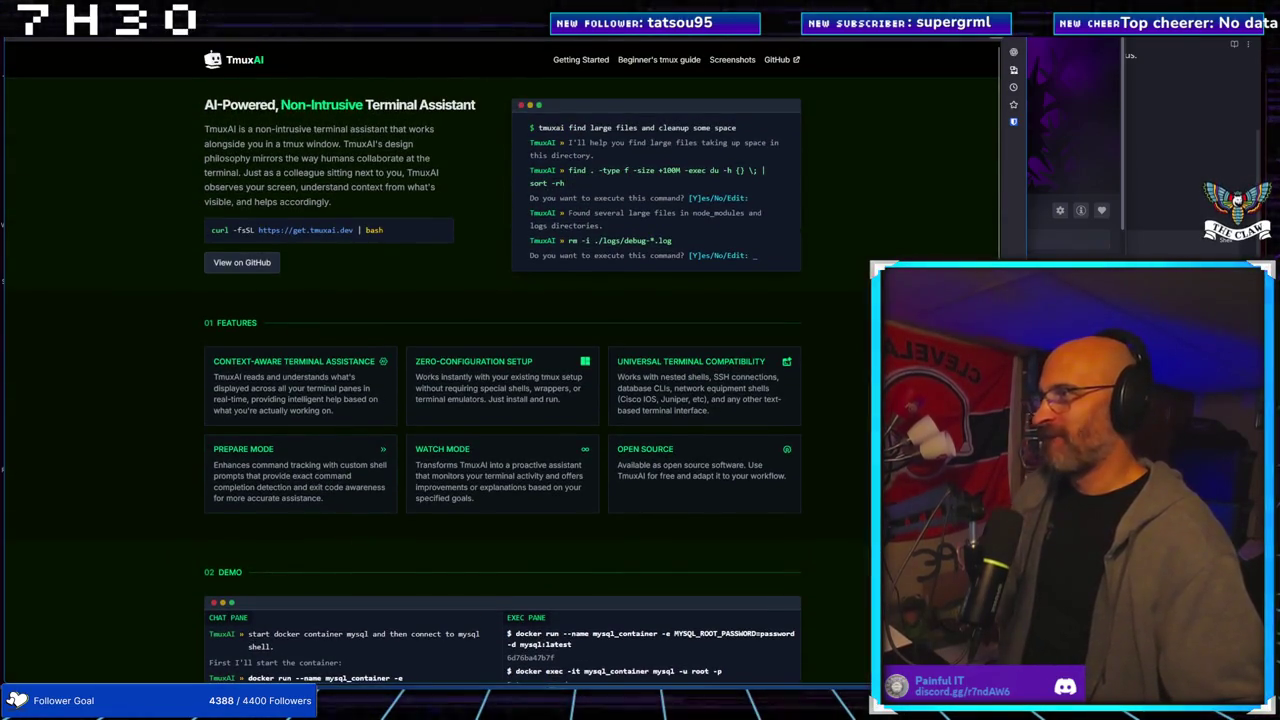
Cycle between the LinkedIn thread and TmuxAI tabs, then go back to the pipe-pane search results
{"action": "key", "text": "ctrl+shift+Tab"}
{"action": "key", "text": "ctrl+shift+Tab"}
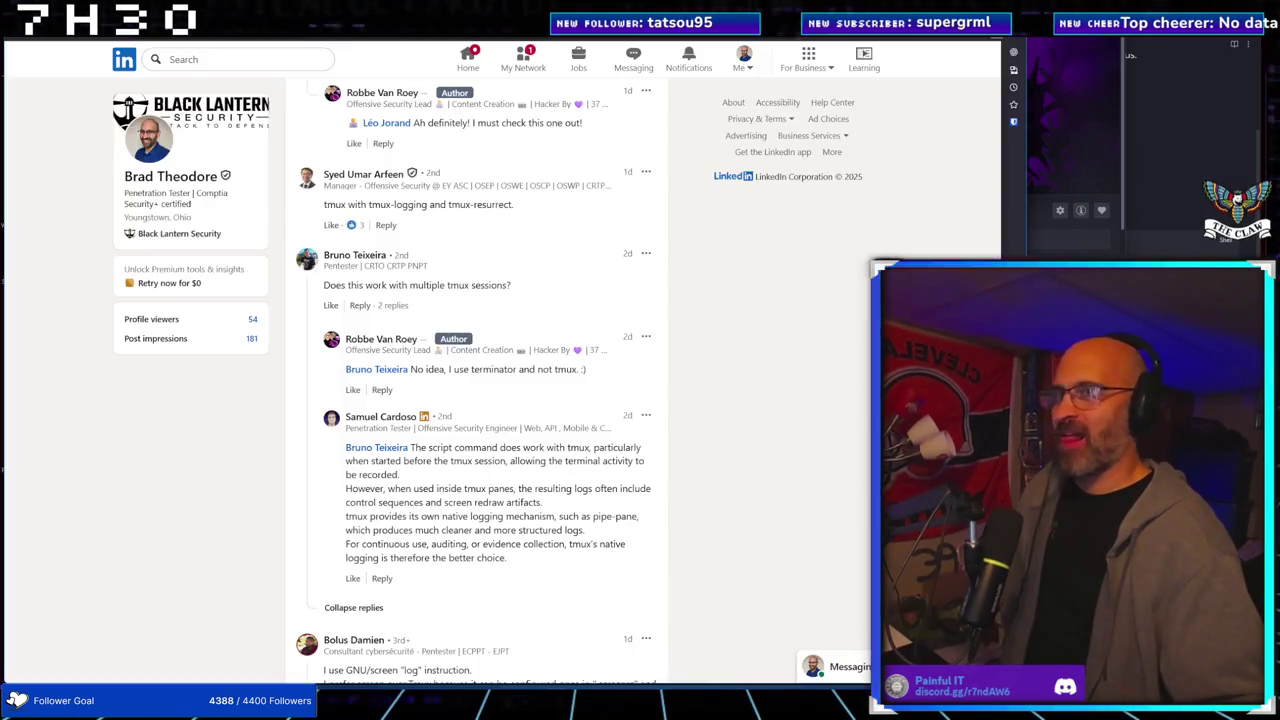
{"action": "key", "text": "ctrl+Tab"}
{"action": "key", "text": "ctrl+Tab"}
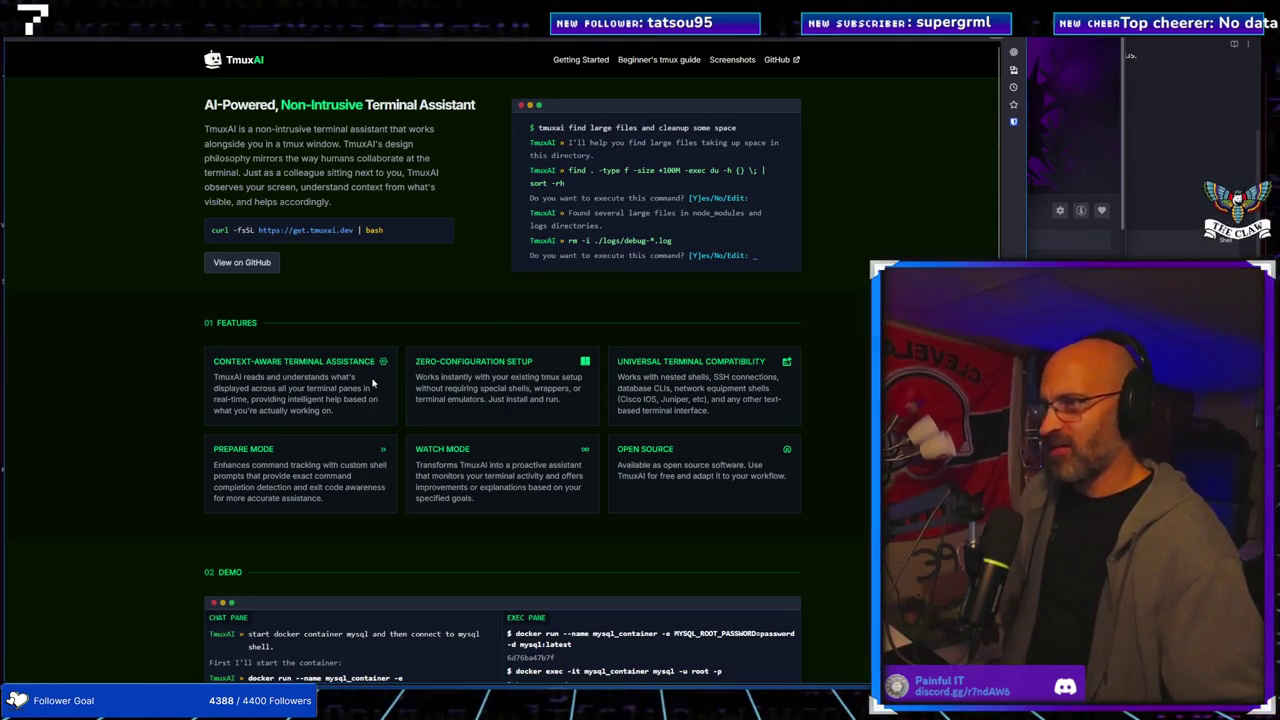
{"action": "key", "text": "ctrl+Tab"}
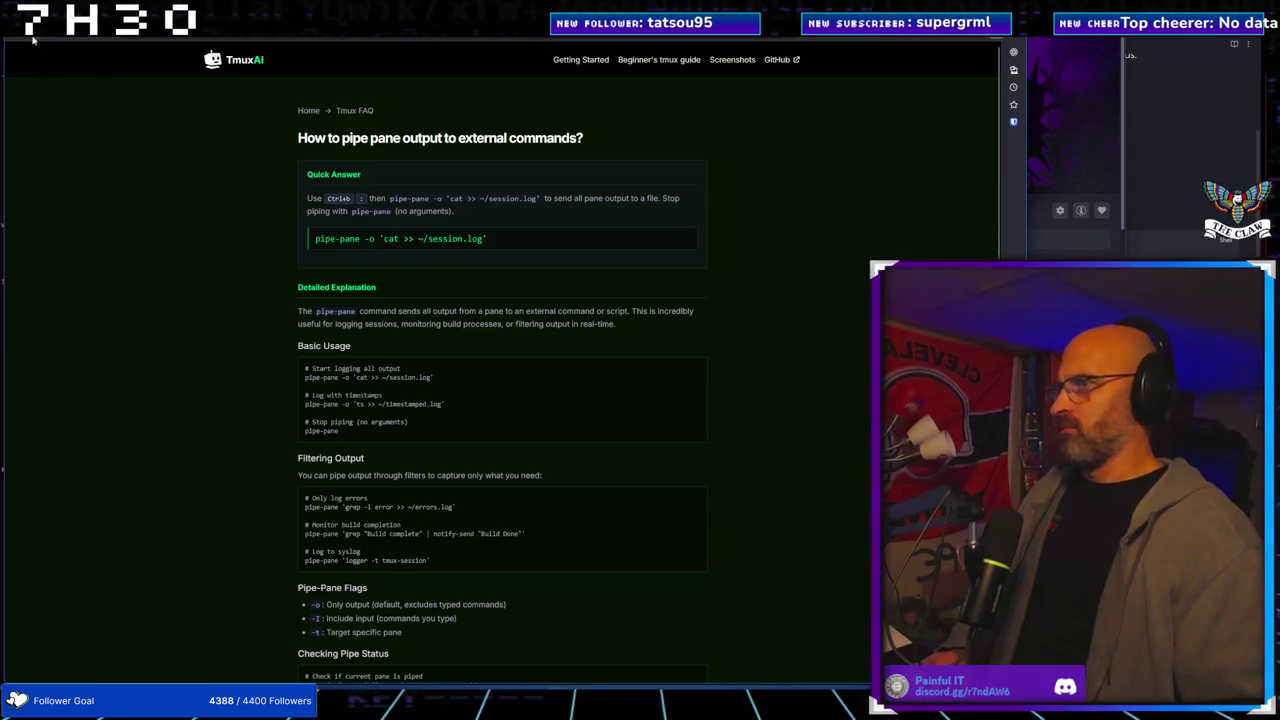
{"action": "left_click", "coordinate": [14, 38]}
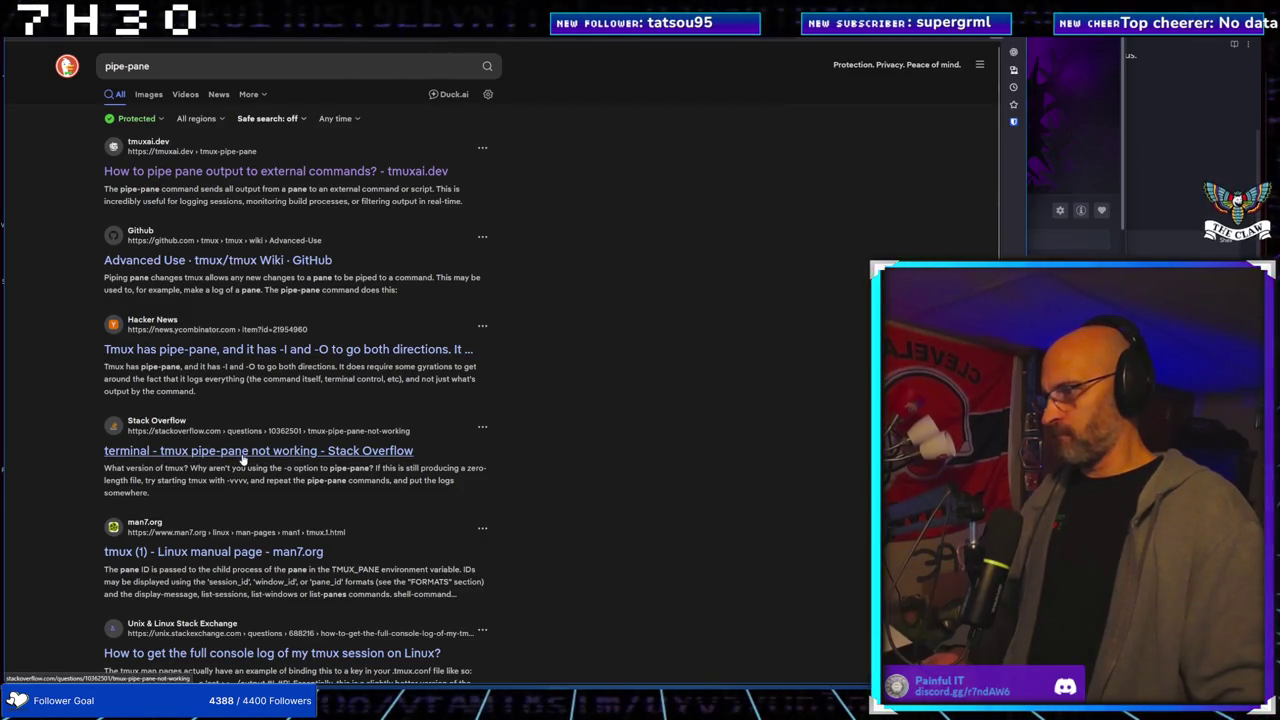
Scroll through further pipe-pane results, including mdschreier.com, jeroenjanssens.github.io, rdrr.io and vitalyparnas.com
{"action": "scroll", "coordinate": [245, 573], "scroll_direction": "down", "scroll_amount": 3}
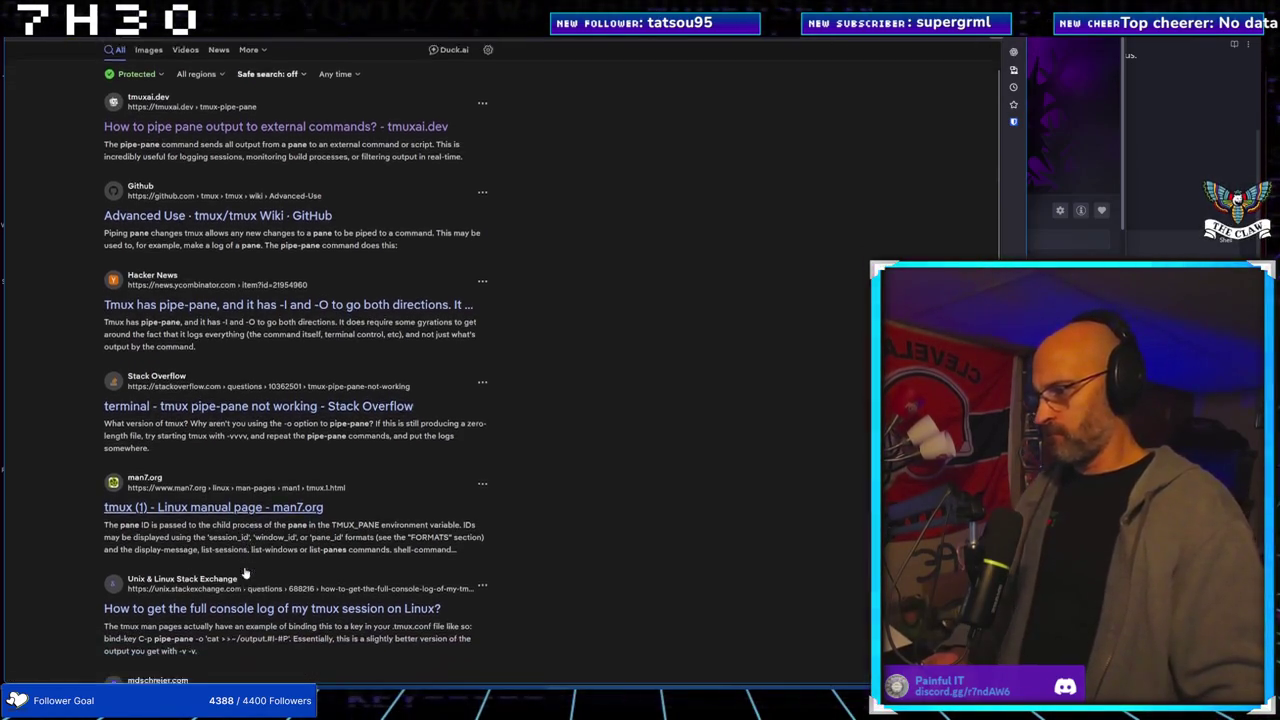
{"action": "scroll", "coordinate": [245, 573], "scroll_direction": "down", "scroll_amount": 2}
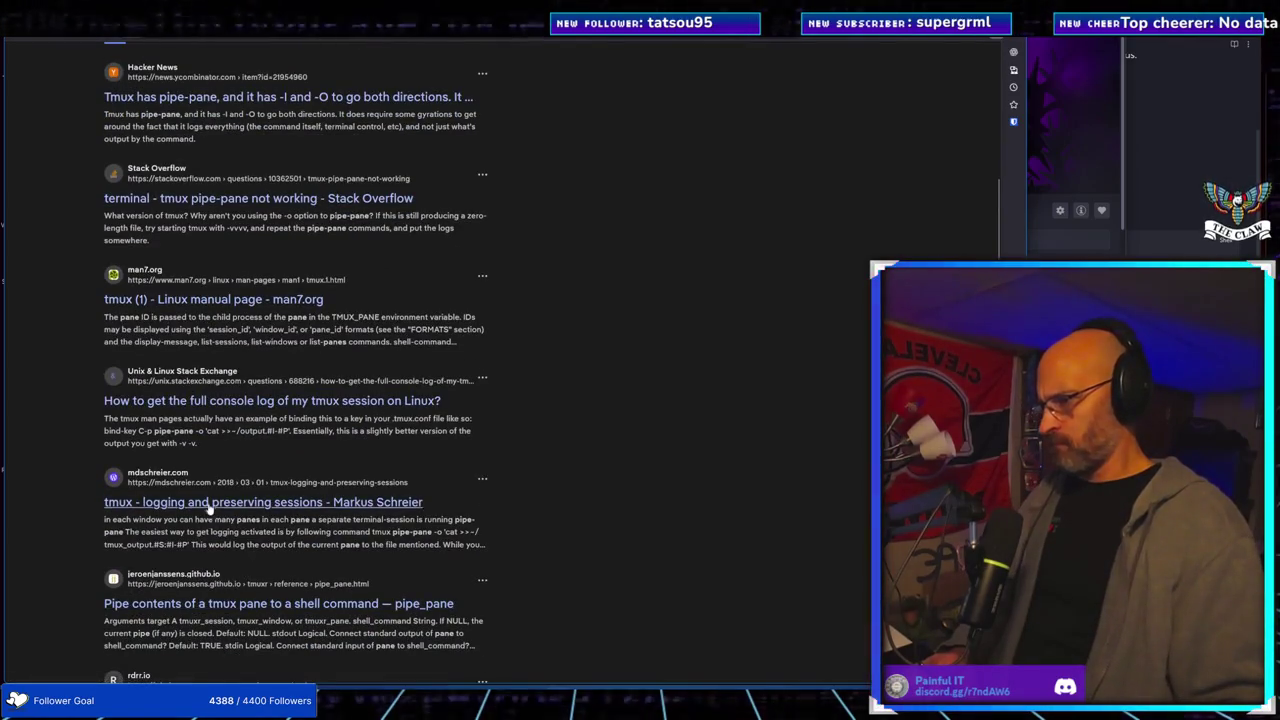
{"action": "scroll", "coordinate": [209, 507], "scroll_direction": "down", "scroll_amount": 3}
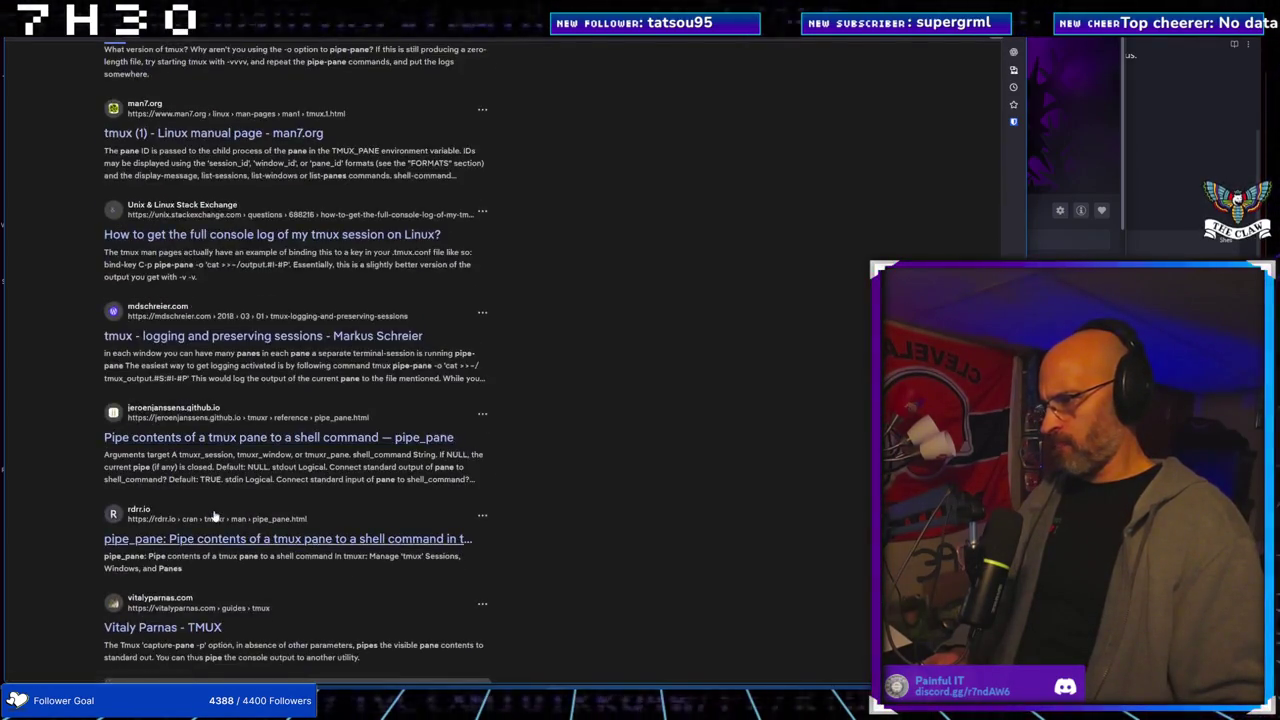
{"action": "scroll", "coordinate": [215, 510], "scroll_direction": "up", "scroll_amount": 8}
{"action": "left_click", "coordinate": [179, 65]}
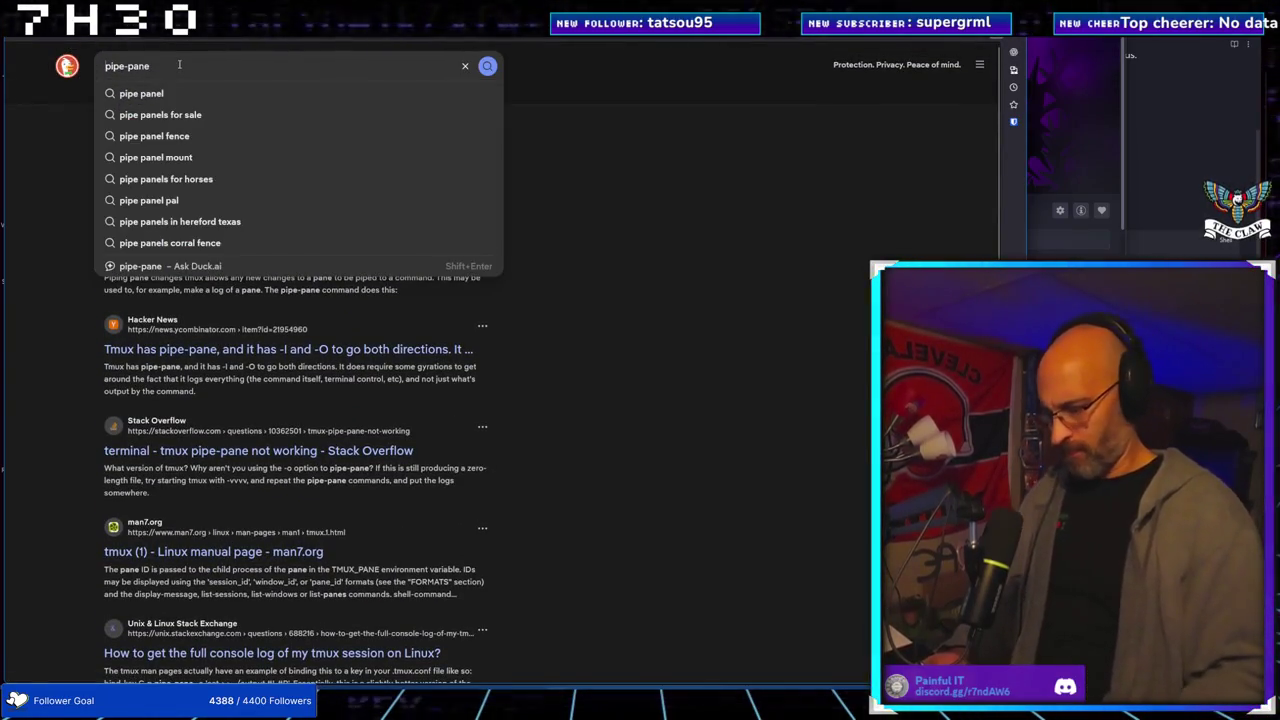
{"action": "key", "text": "Home"}
{"action": "type", "text": "tmux"}
{"action": "key", "text": "Return"}
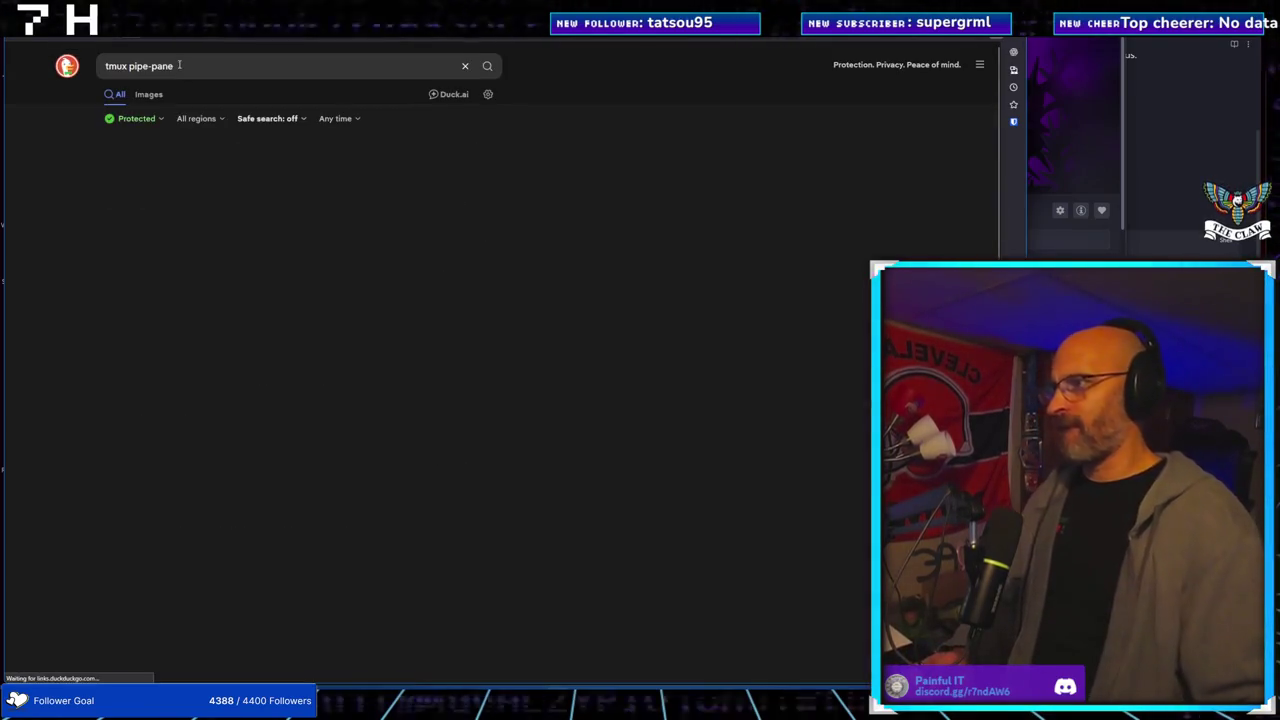
{"action": "key", "text": "alt+Tab"}
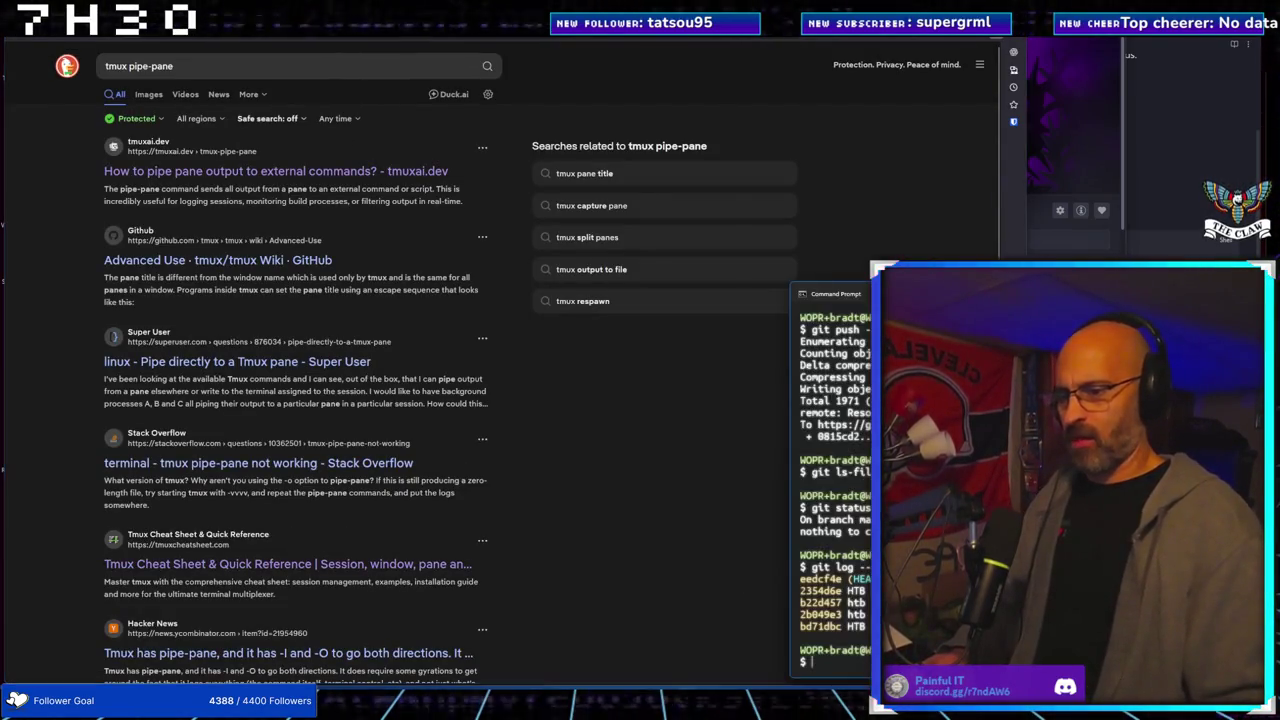
{"action": "key", "text": "alt+Tab"}
{"action": "mouse_move", "coordinate": [756, 683]}
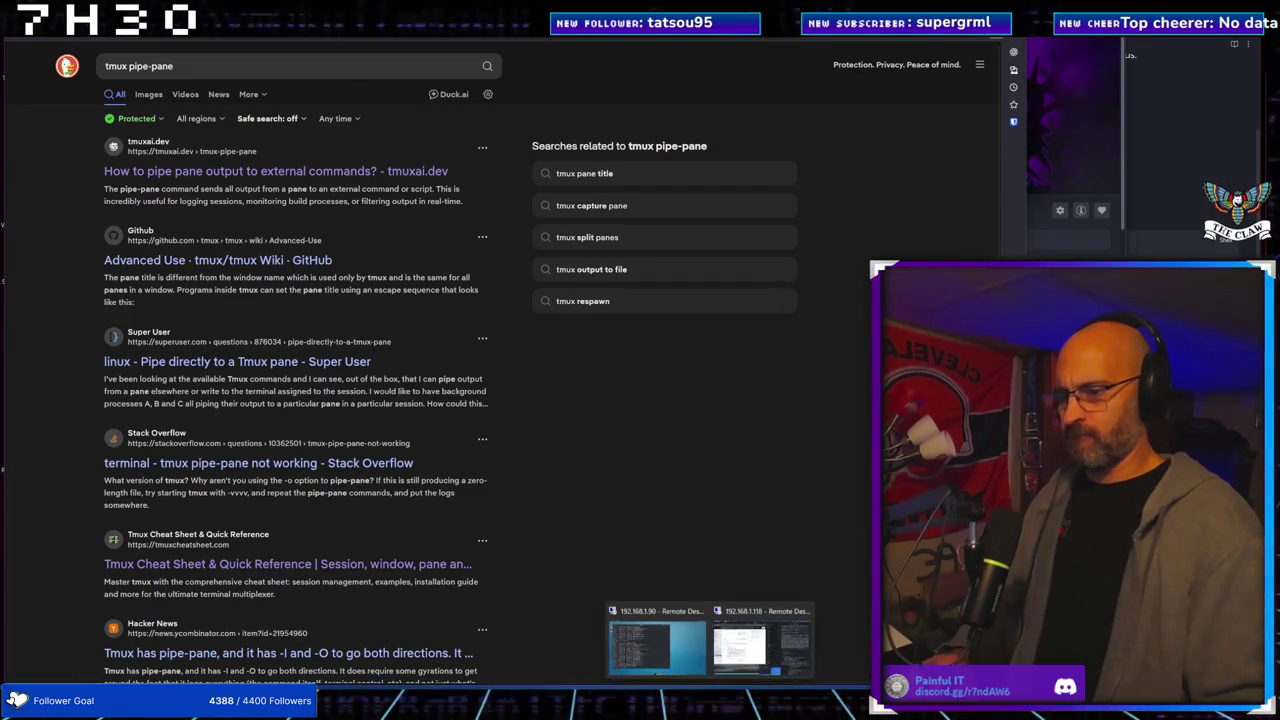
{"action": "left_click", "coordinate": [760, 648]}
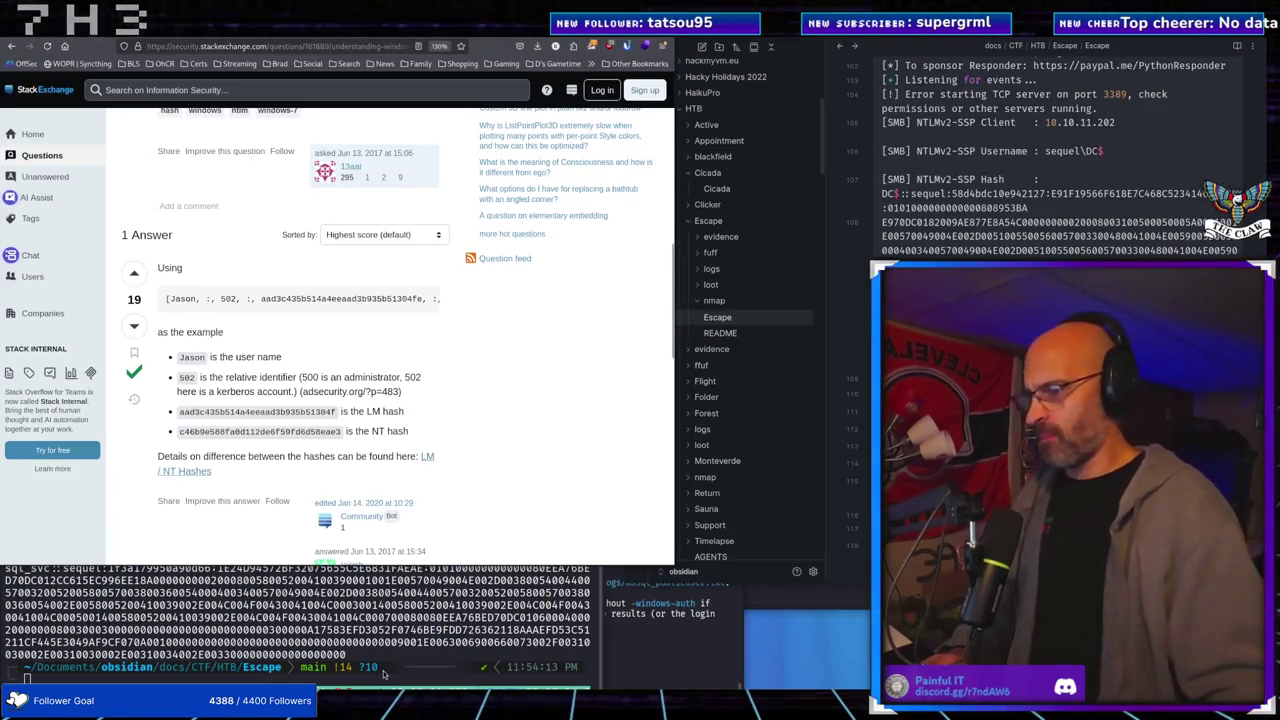
Run 'tmux -h' in the Kali tmux terminal to show the usage summary
{"action": "left_click", "coordinate": [383, 675]}
{"action": "left_click", "coordinate": [120, 680]}
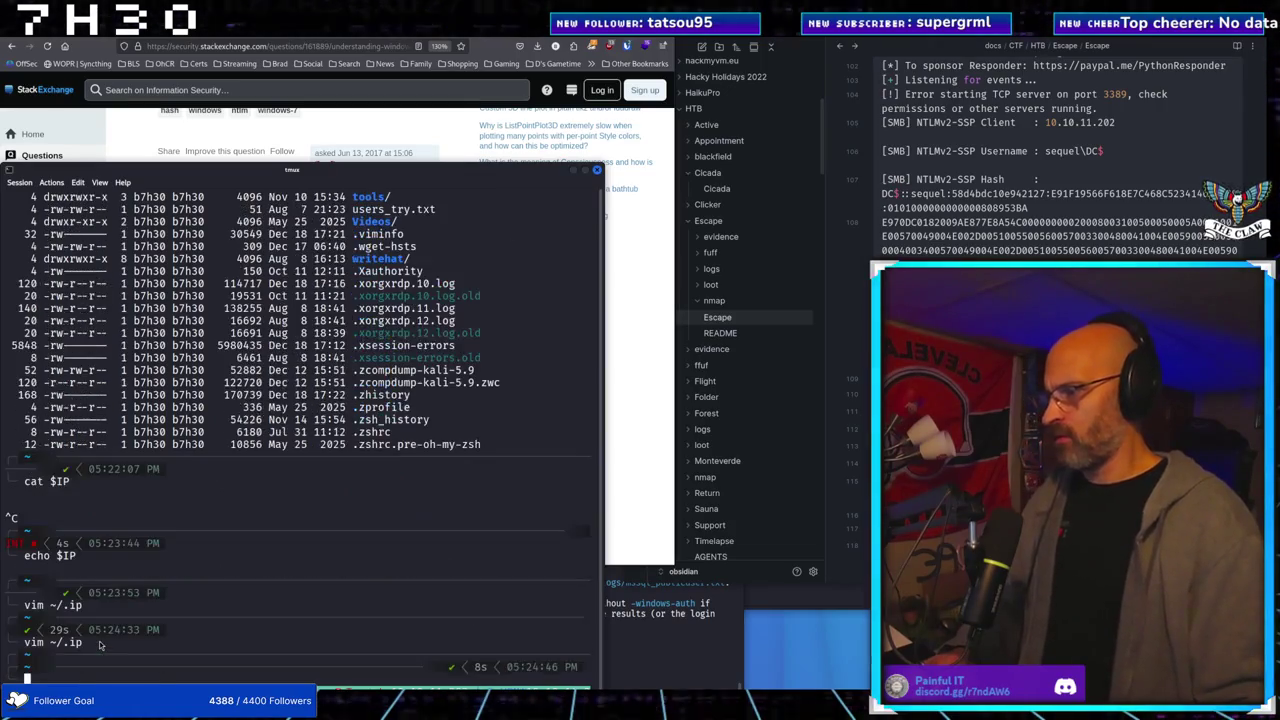
{"action": "type", "text": "tmux -"}
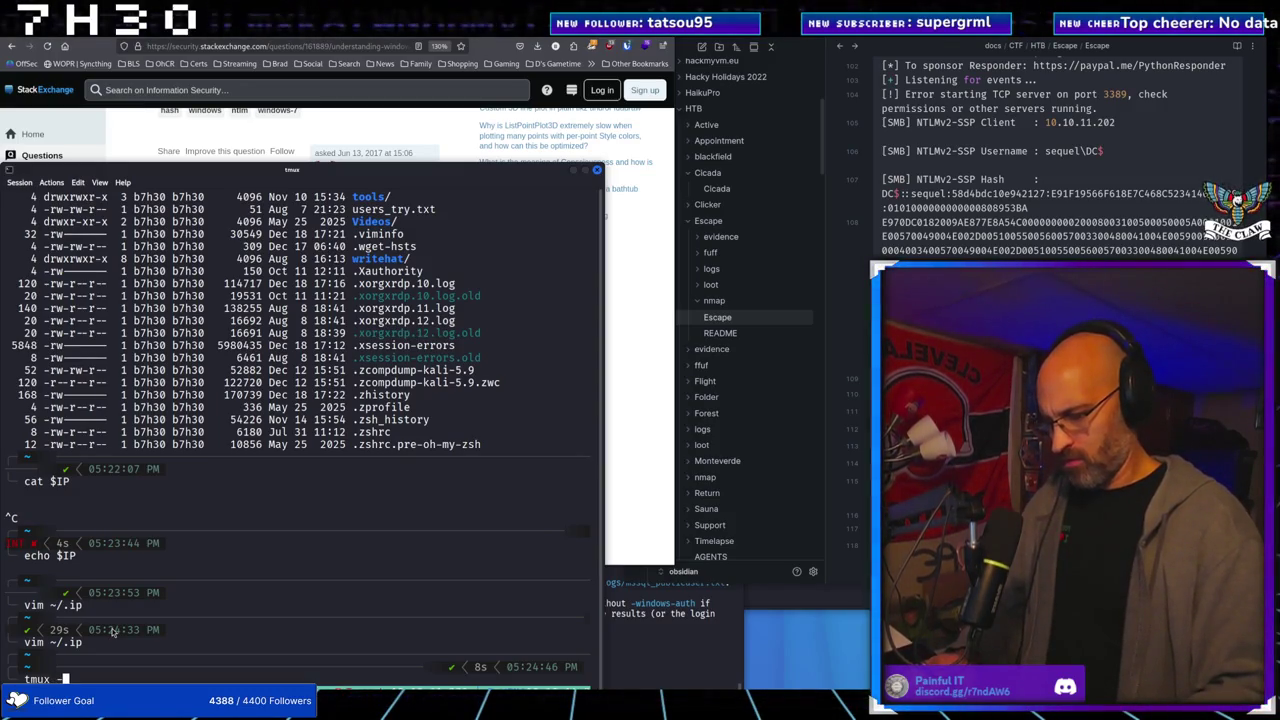
{"action": "type", "text": "h"}
{"action": "key", "text": "Return"}
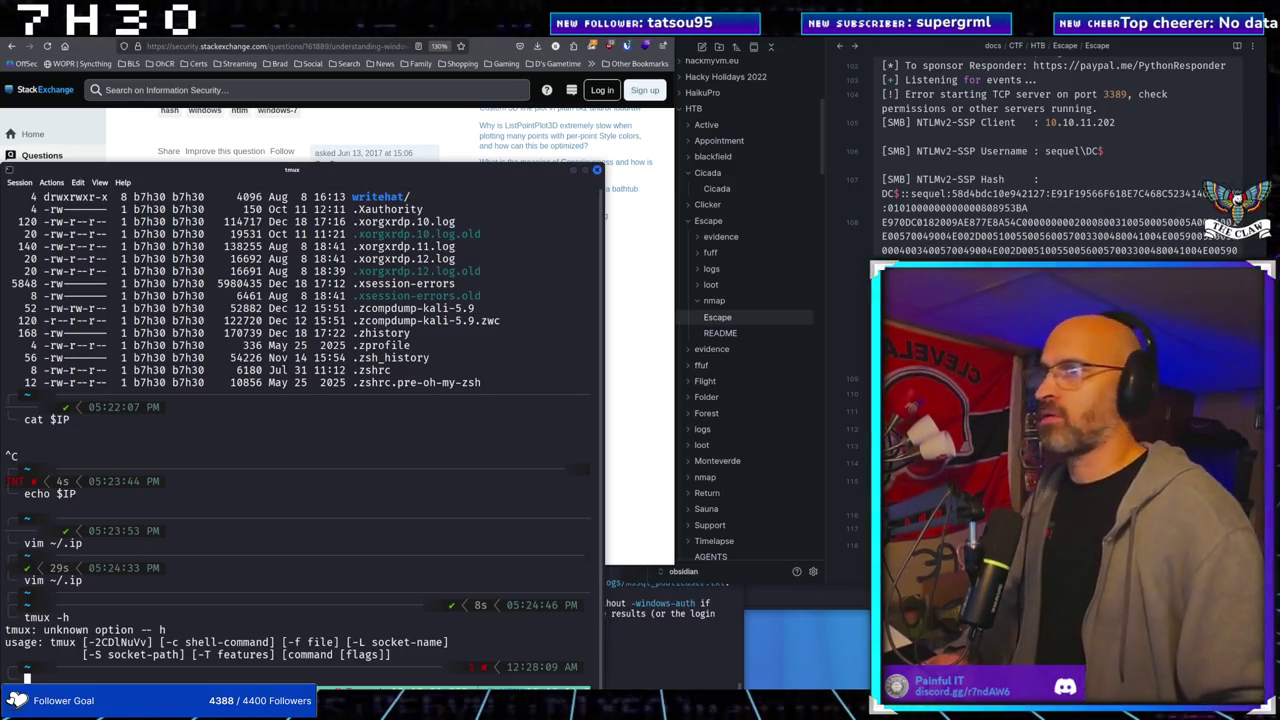
Check the Proxmox network page in the local browser, then return to the remote Kali terminal
{"action": "key", "text": "alt+Tab"}
{"action": "key", "text": "ctrl+Tab"}
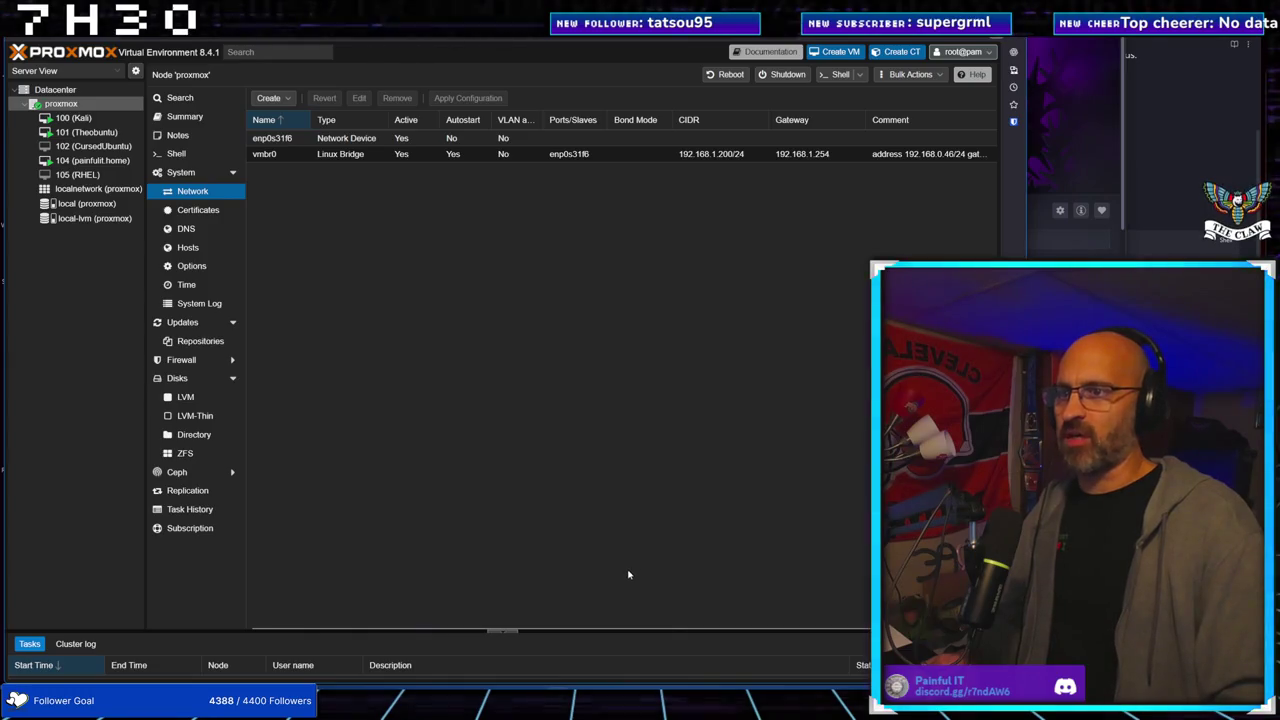
{"action": "mouse_move", "coordinate": [710, 700]}
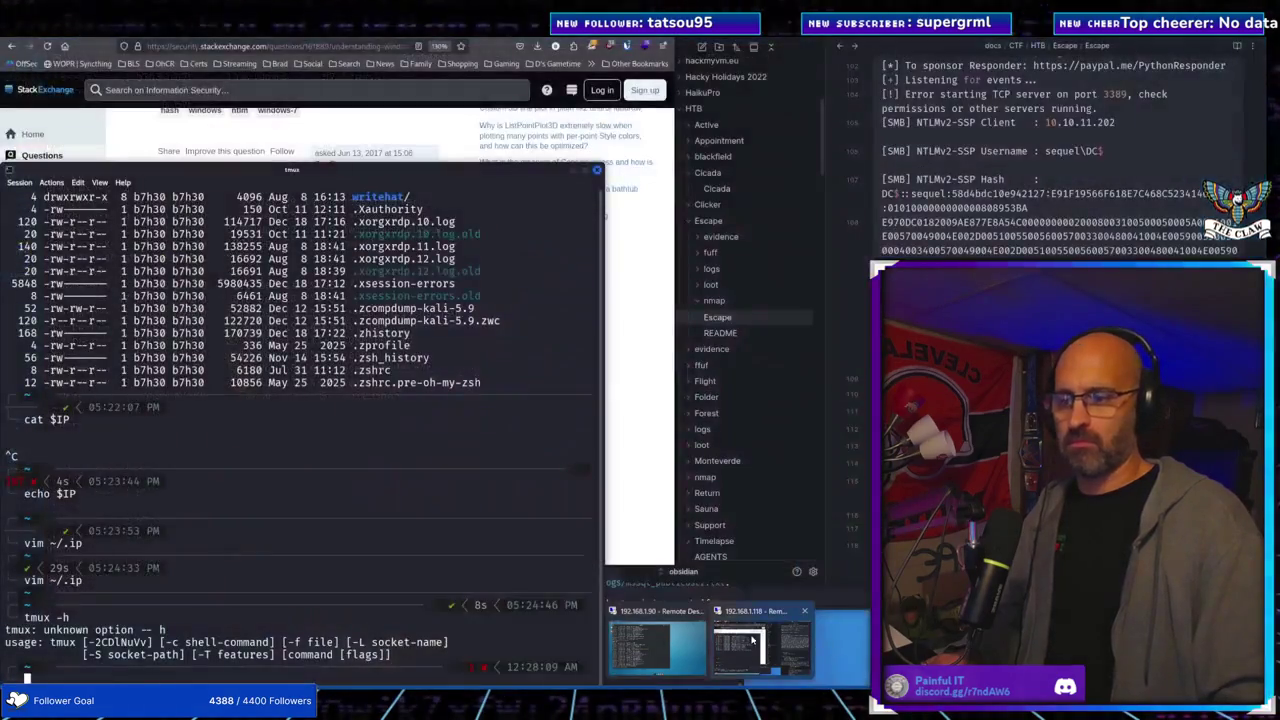
{"action": "left_click", "coordinate": [753, 636]}
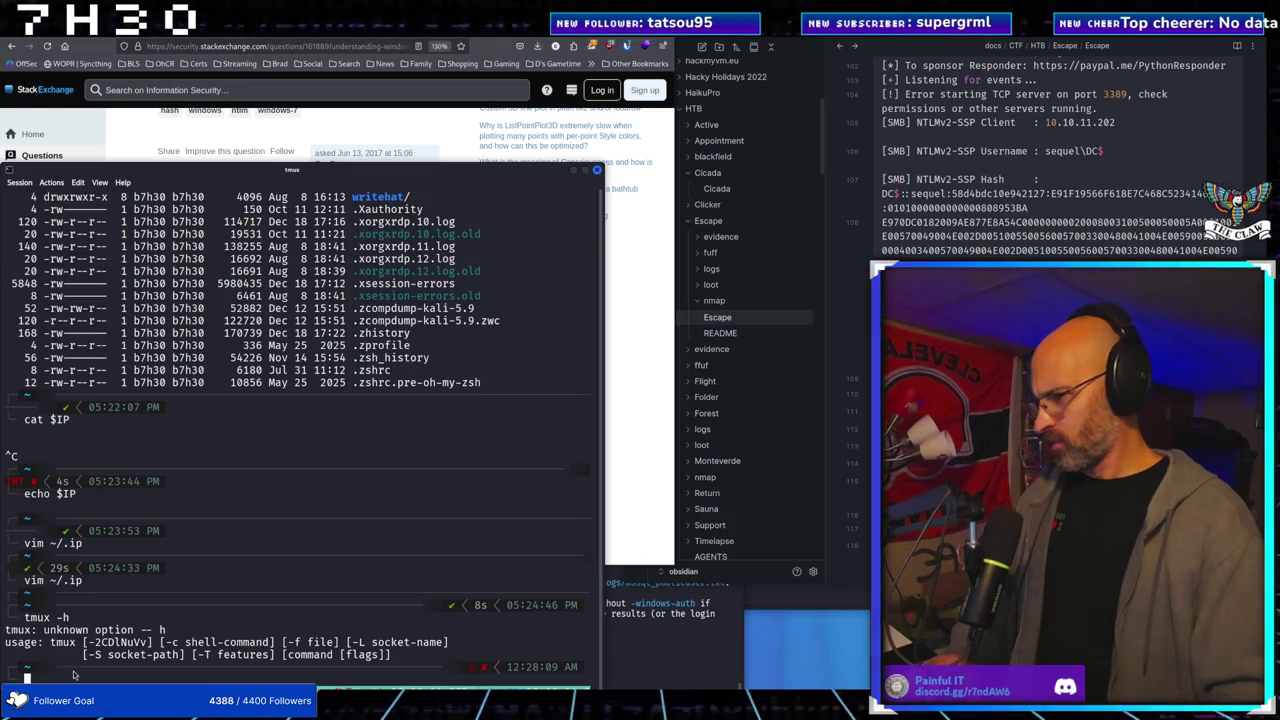
Finish typing 'tmux' at the Kali prompt, then raise the remote browser window
{"action": "type", "text": "tmux"}
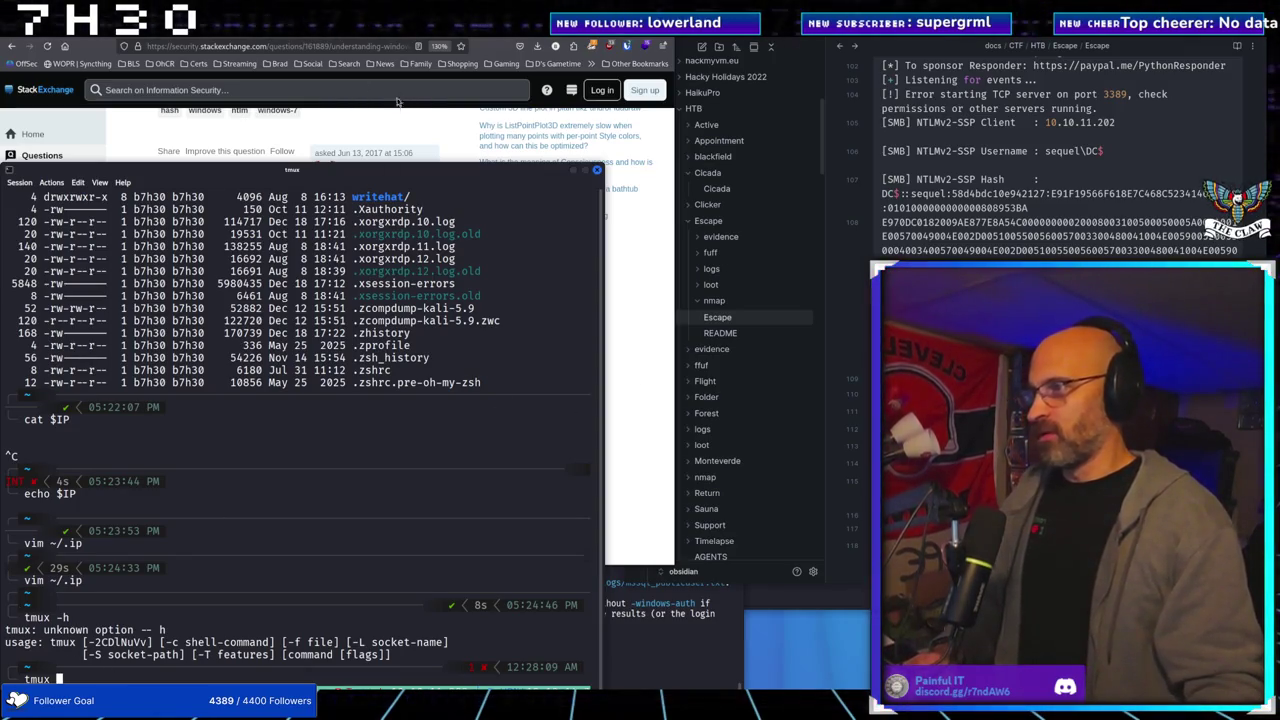
{"action": "left_click", "coordinate": [354, 127]}
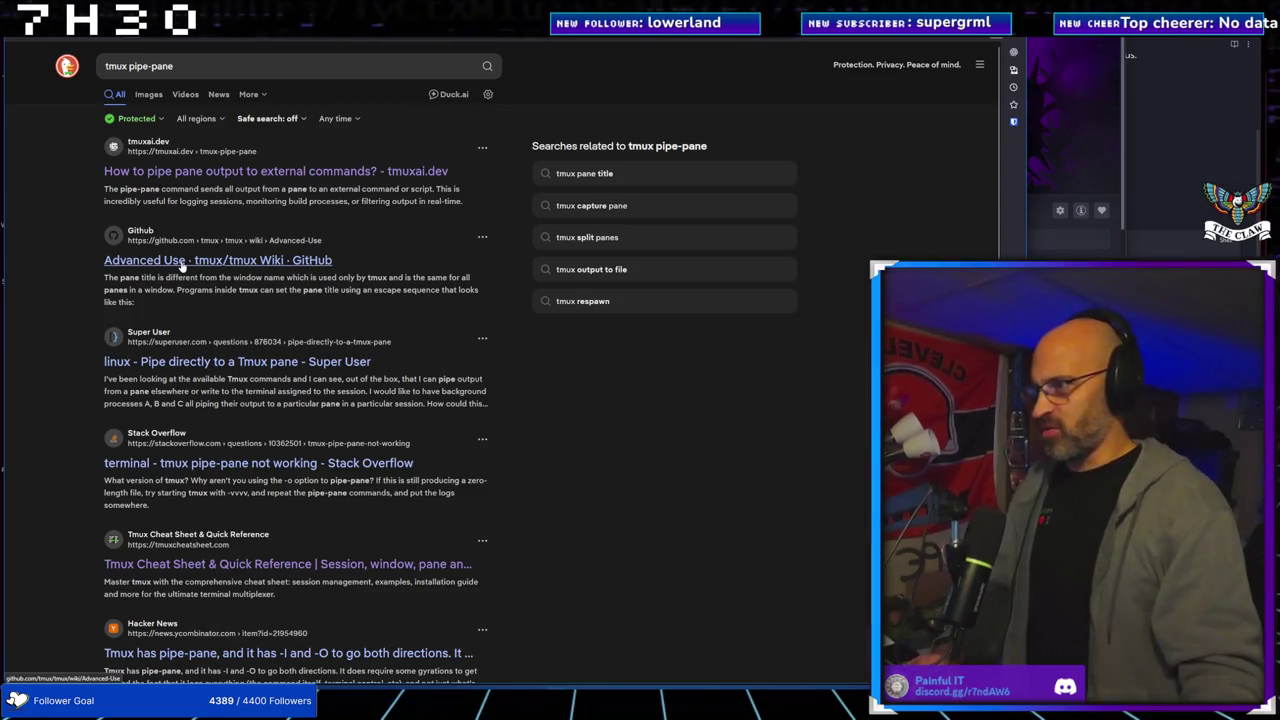
Open the tmux wiki's Advanced Use page and filter its Pages list for 'pipe pa'
{"action": "left_click", "coordinate": [183, 262]}
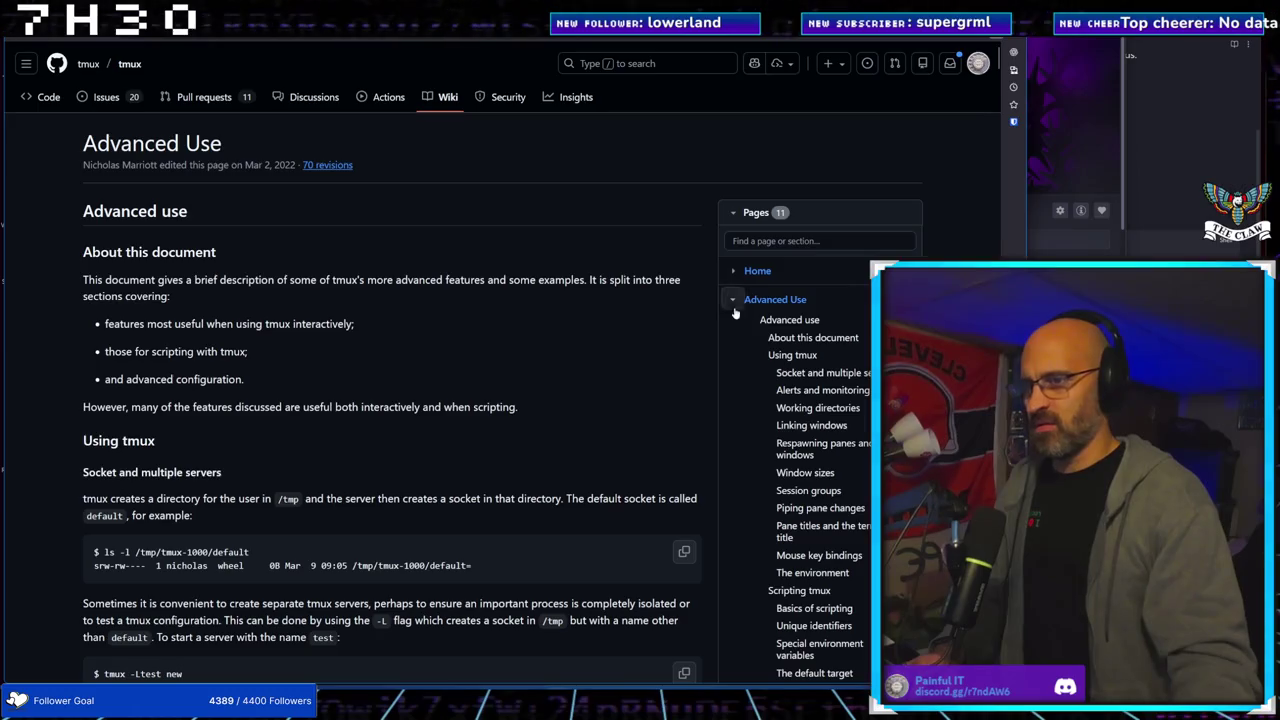
{"action": "left_click", "coordinate": [784, 242]}
{"action": "type", "text": "pipe pa"}
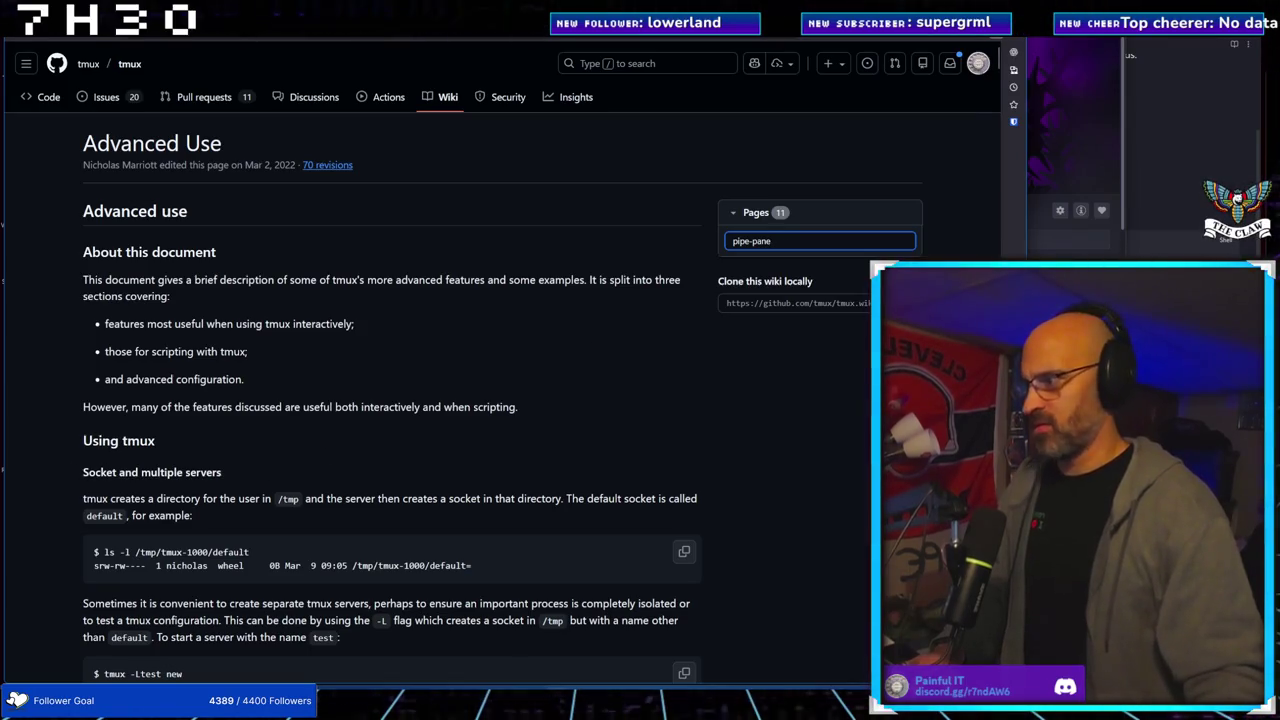
{"action": "key", "text": "alt+Tab"}
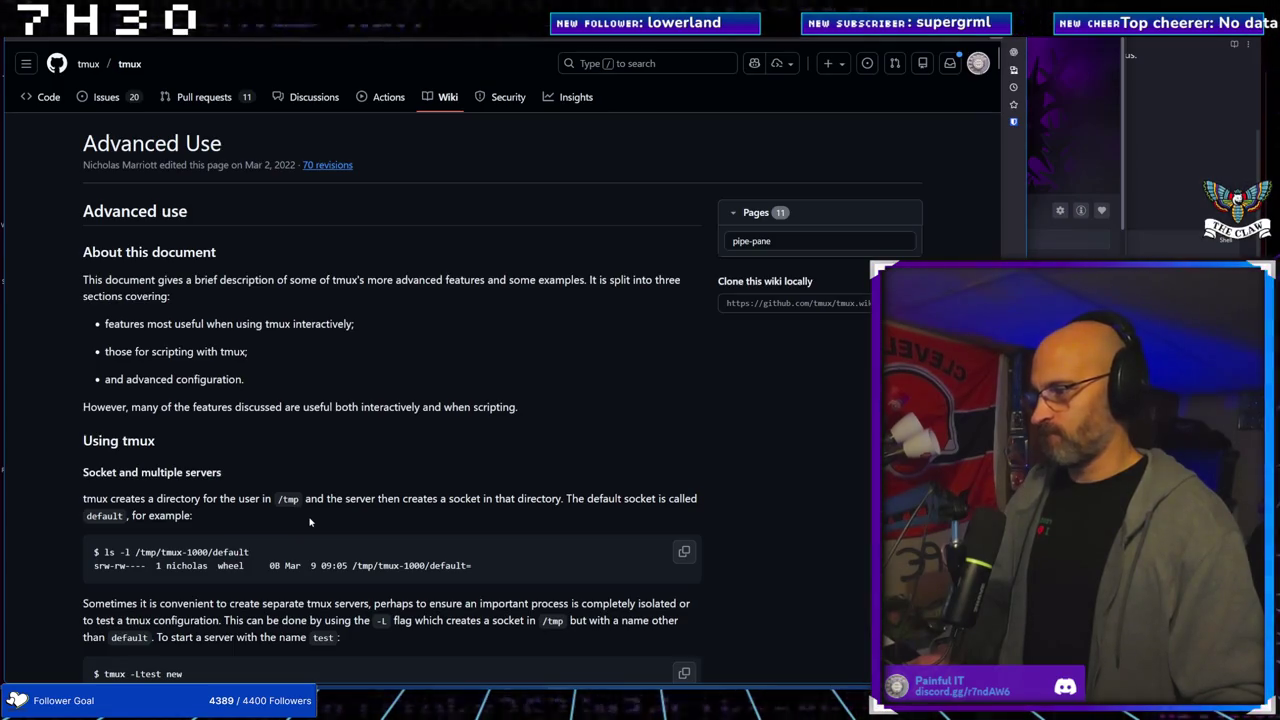
Toggle the filtered wiki Pages list closed and open, then go to the tmux organization page
{"action": "left_click", "coordinate": [810, 241]}
{"action": "left_click", "coordinate": [735, 212]}
{"action": "left_click", "coordinate": [735, 212]}
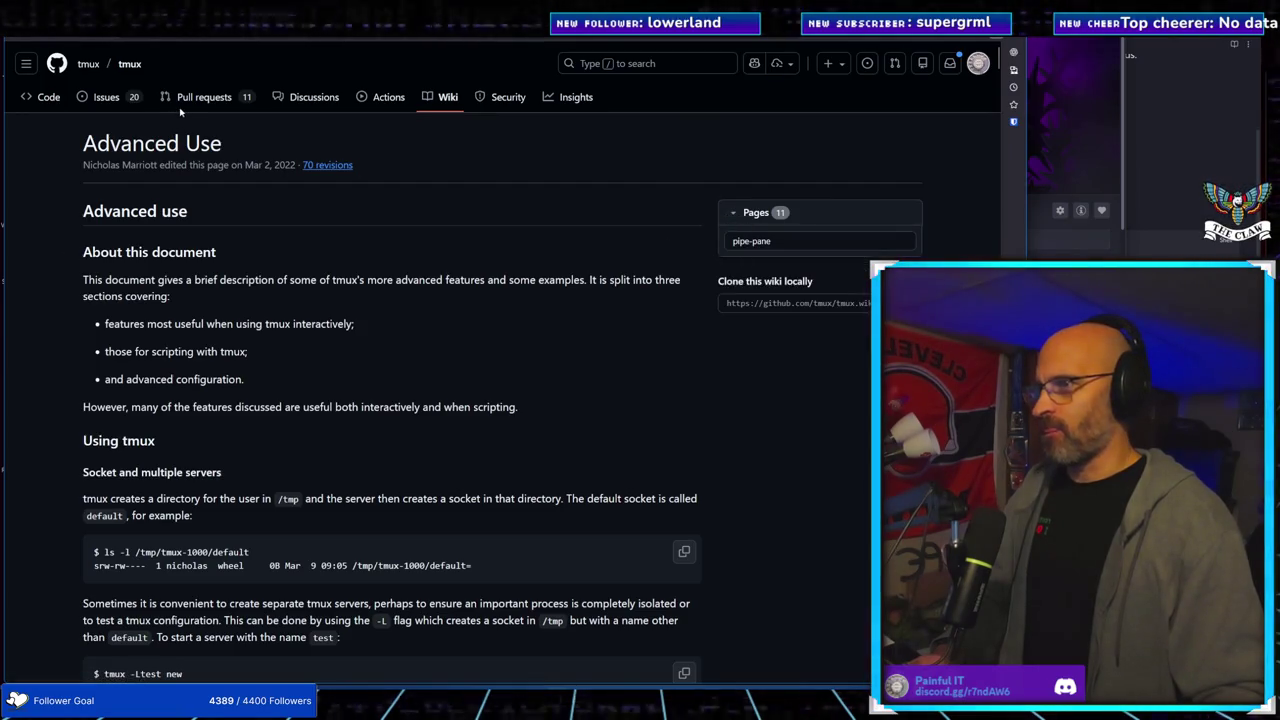
{"action": "left_click", "coordinate": [90, 64]}
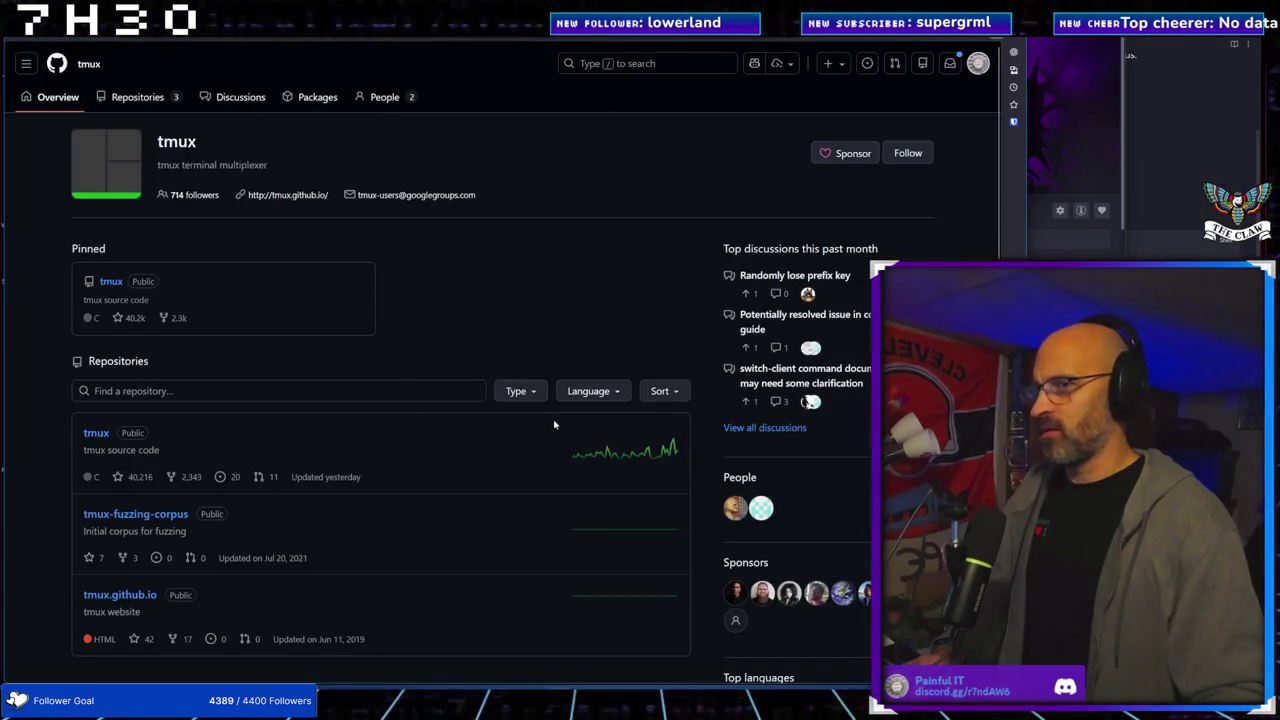
Search GitHub for 'org:tmux pipe-pane' and scroll the six code results, including cmd-pipe-pane.c
{"action": "left_click", "coordinate": [612, 64]}
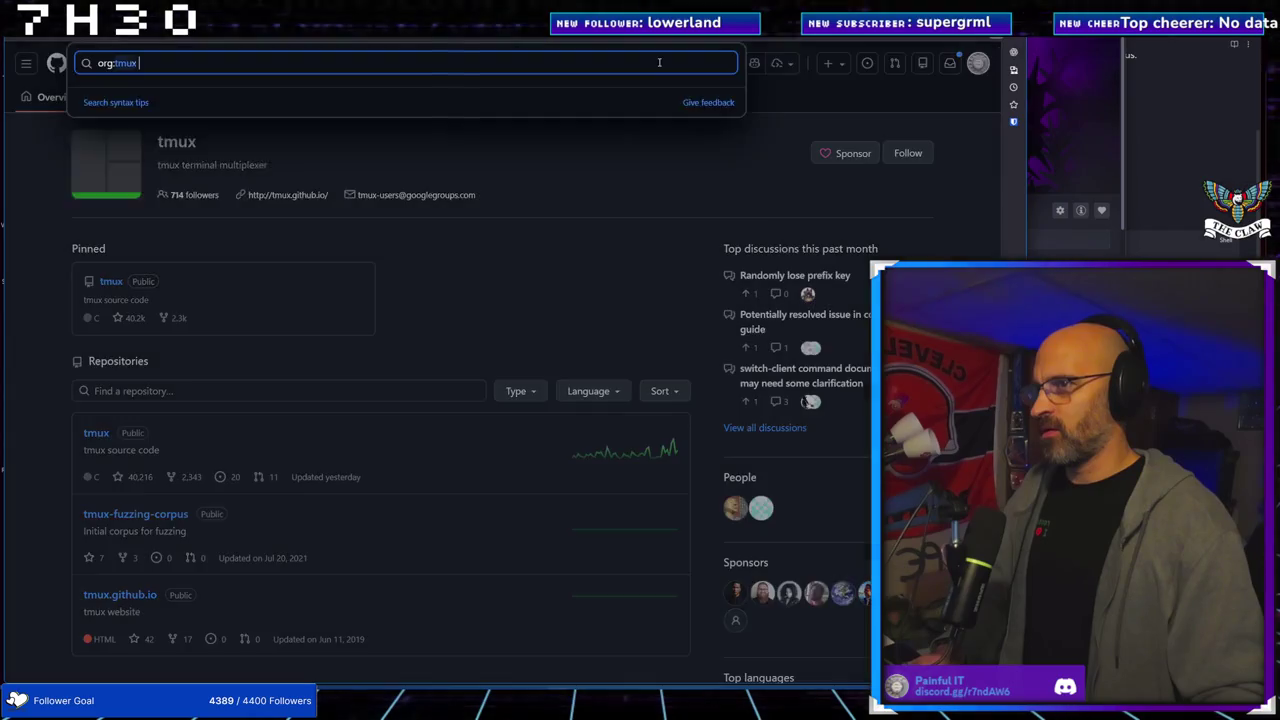
{"action": "type", "text": "pip"}
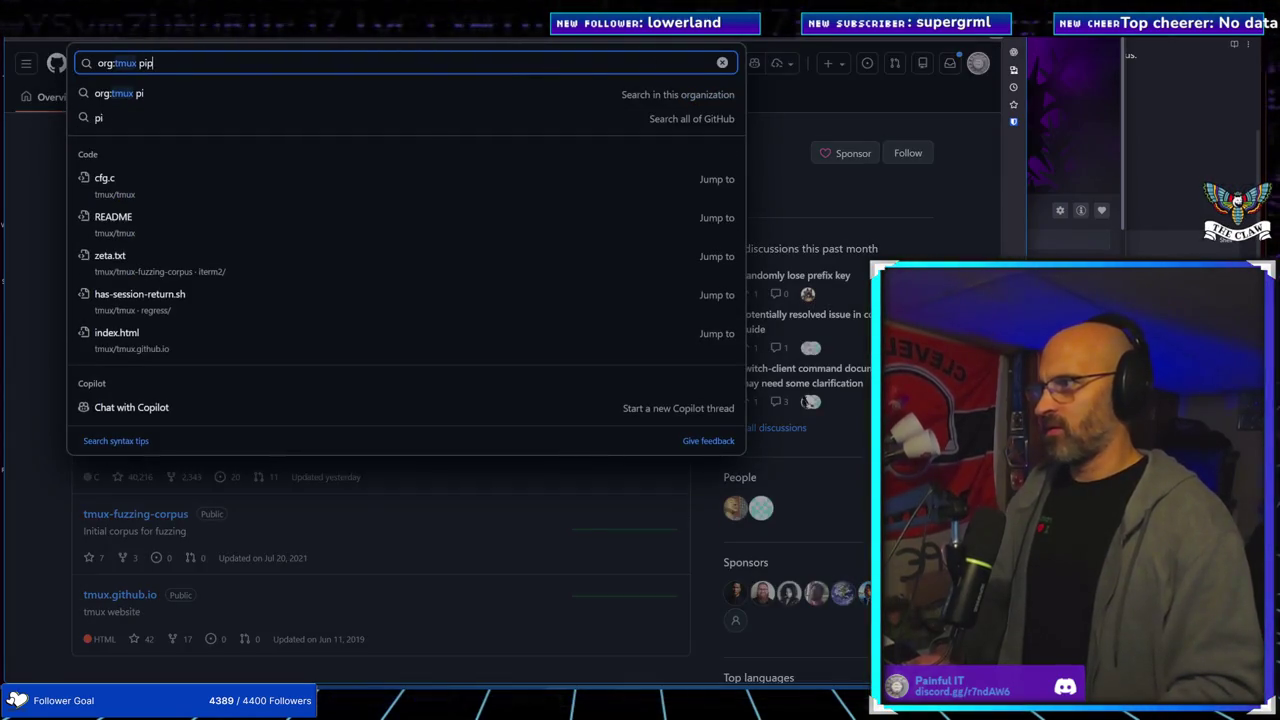
{"action": "type", "text": "e-pane"}
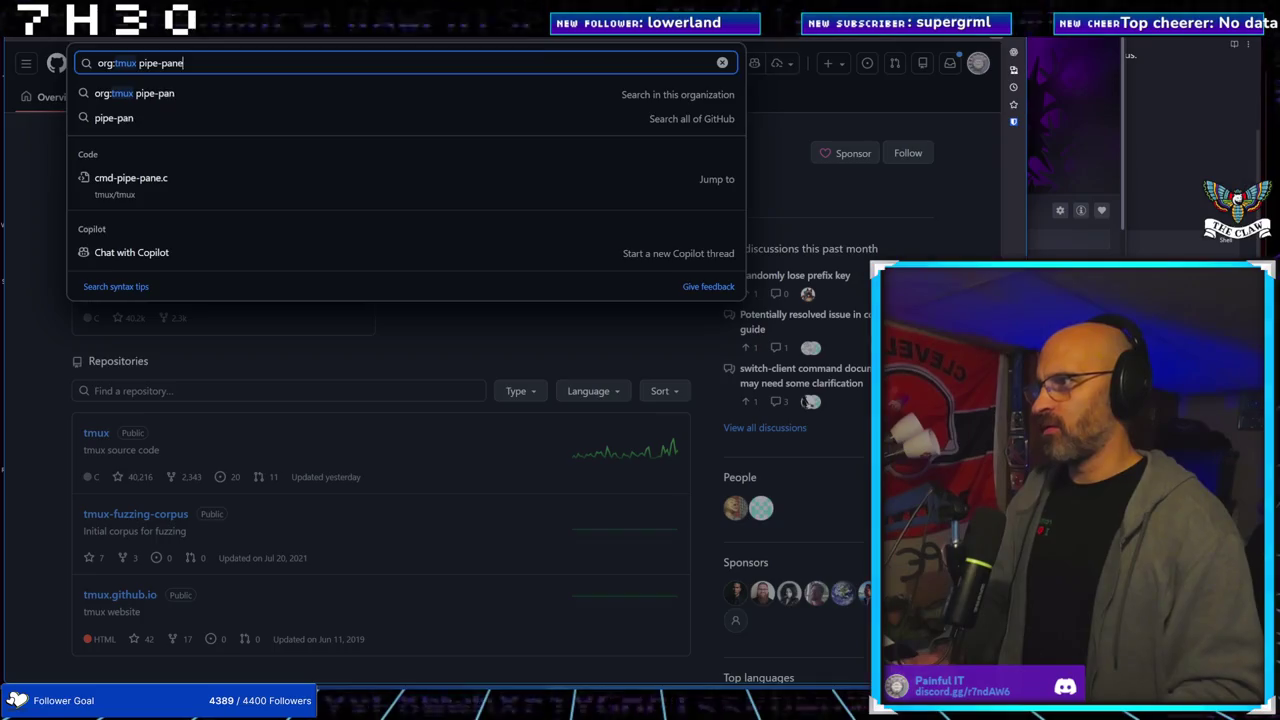
{"action": "key", "text": "Return"}
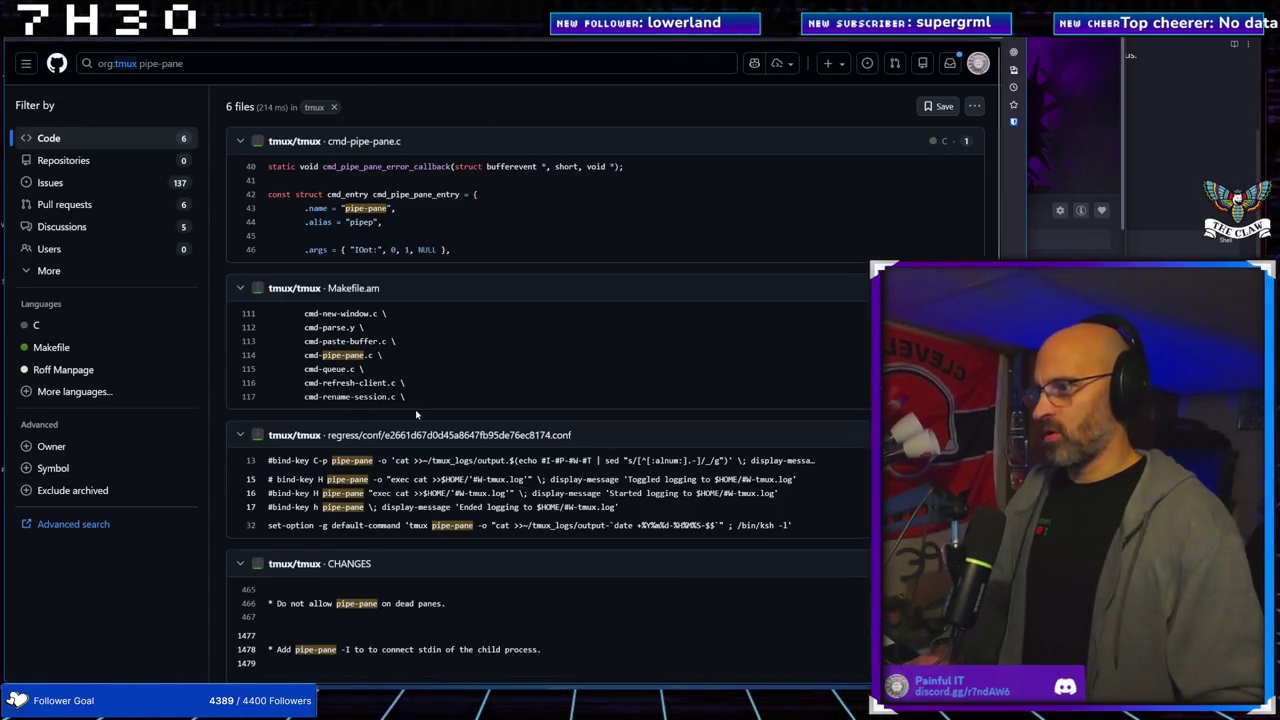
{"action": "scroll", "coordinate": [417, 414], "scroll_direction": "down", "scroll_amount": 3}
{"action": "scroll", "coordinate": [417, 414], "scroll_direction": "down", "scroll_amount": 3}
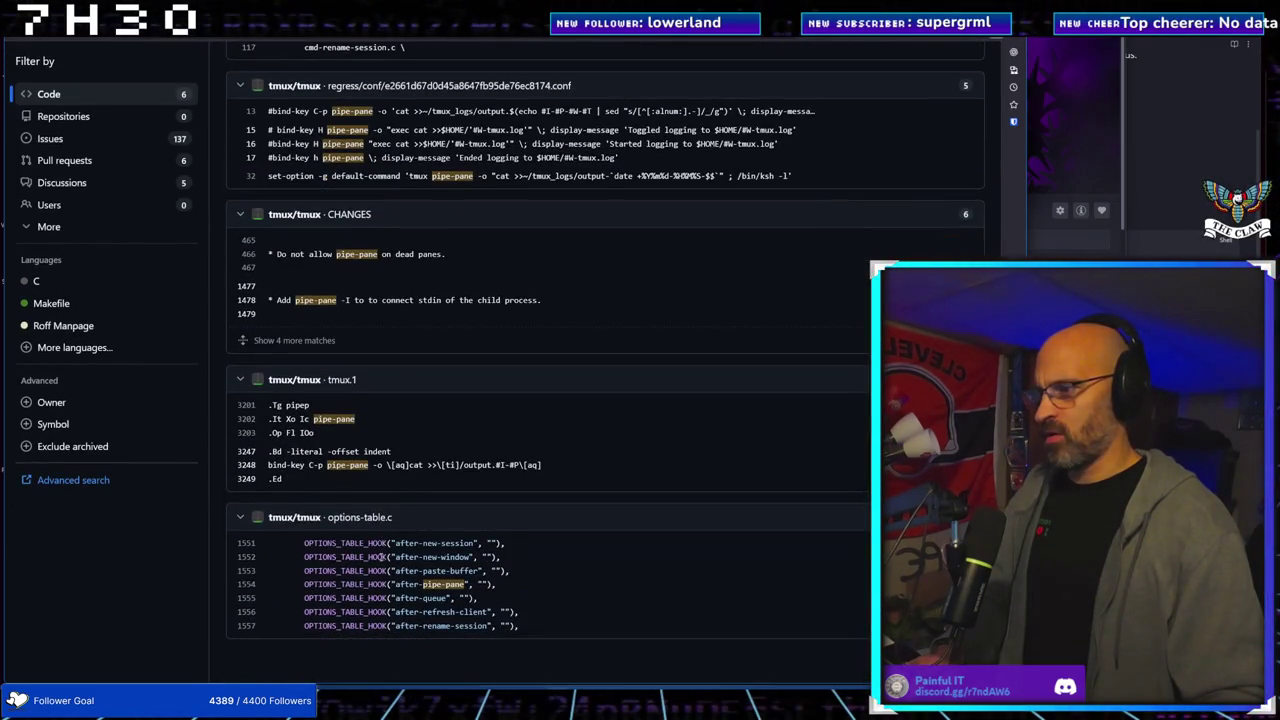
{"action": "scroll", "coordinate": [378, 542], "scroll_direction": "up", "scroll_amount": 6}
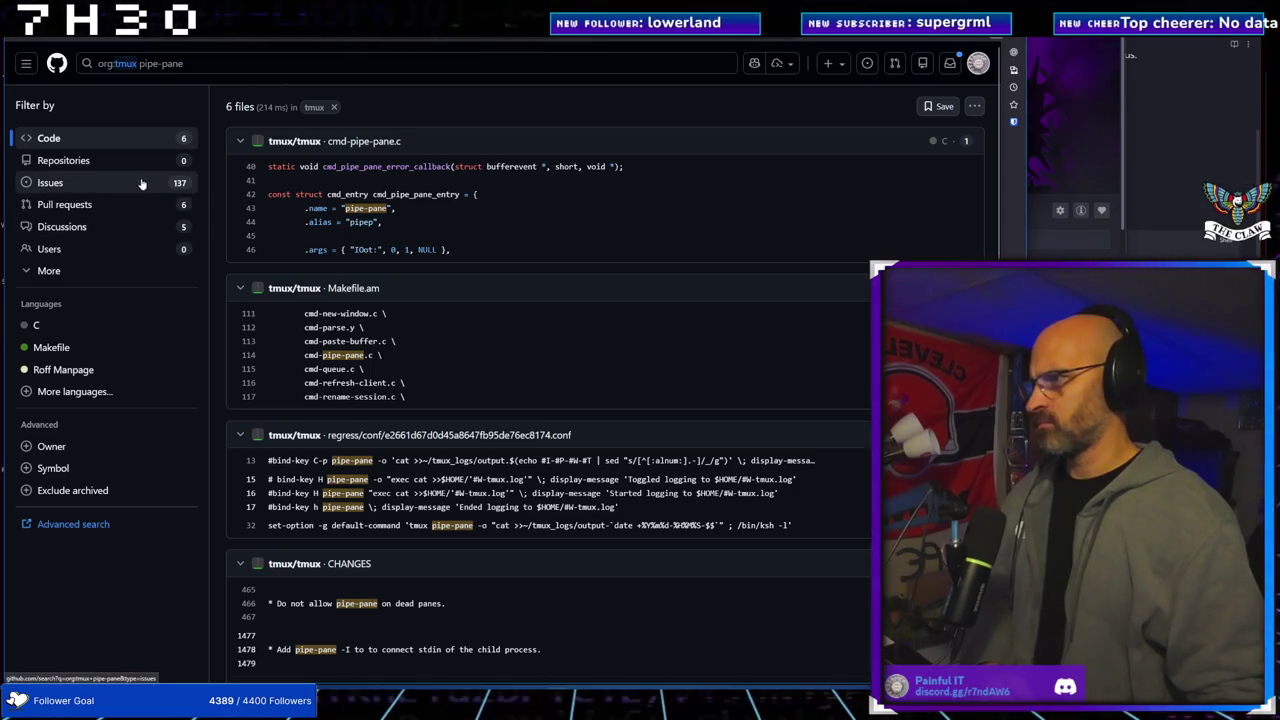
Filter the pipe-pane search to Discussions and scroll the five results
{"action": "left_click", "coordinate": [116, 229]}
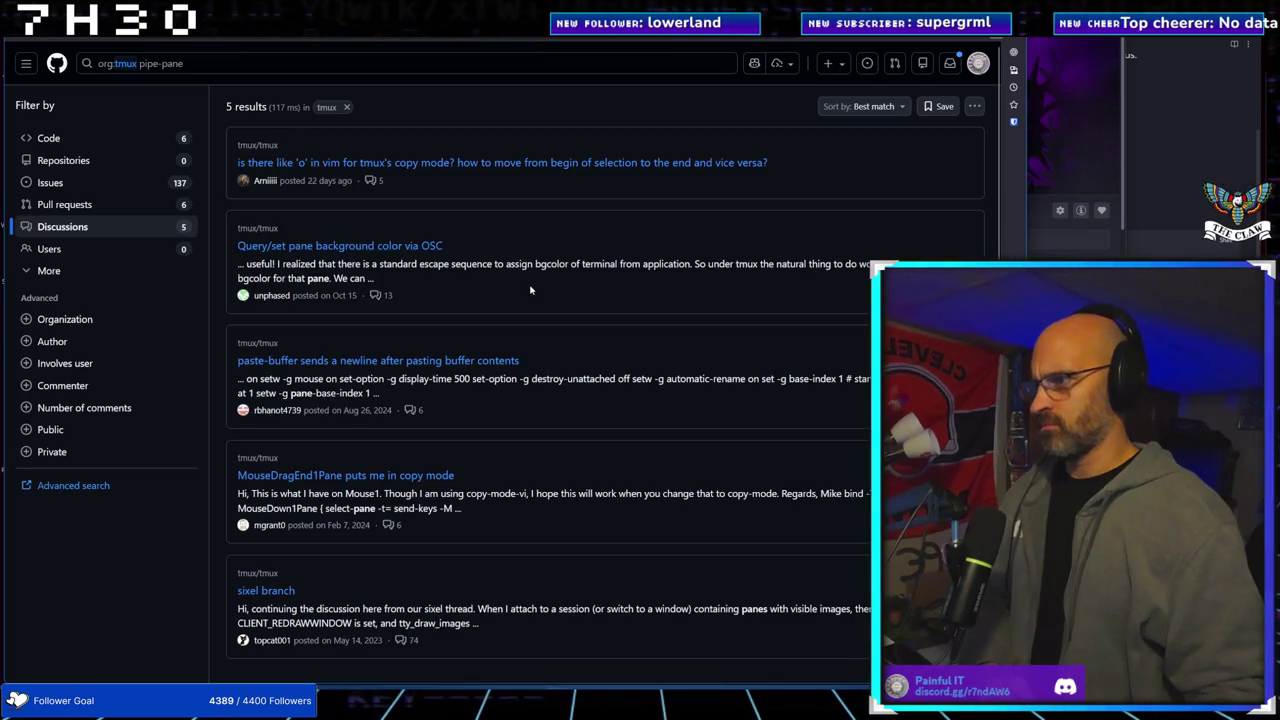
{"action": "scroll", "coordinate": [531, 293], "scroll_direction": "down", "scroll_amount": 1}
{"action": "scroll", "coordinate": [531, 293], "scroll_direction": "up", "scroll_amount": 1}
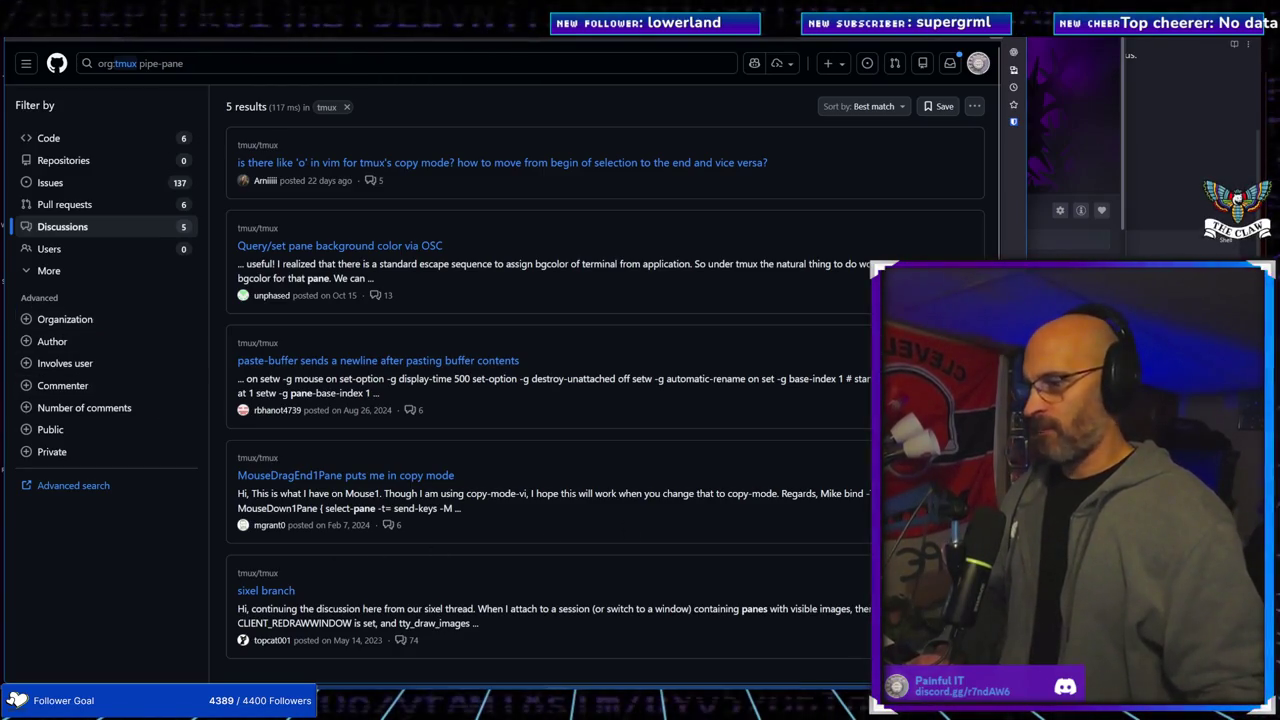
Switch to the Remote Desktop session and bring the Kali tmux terminal to the front
{"action": "mouse_move", "coordinate": [716, 704]}
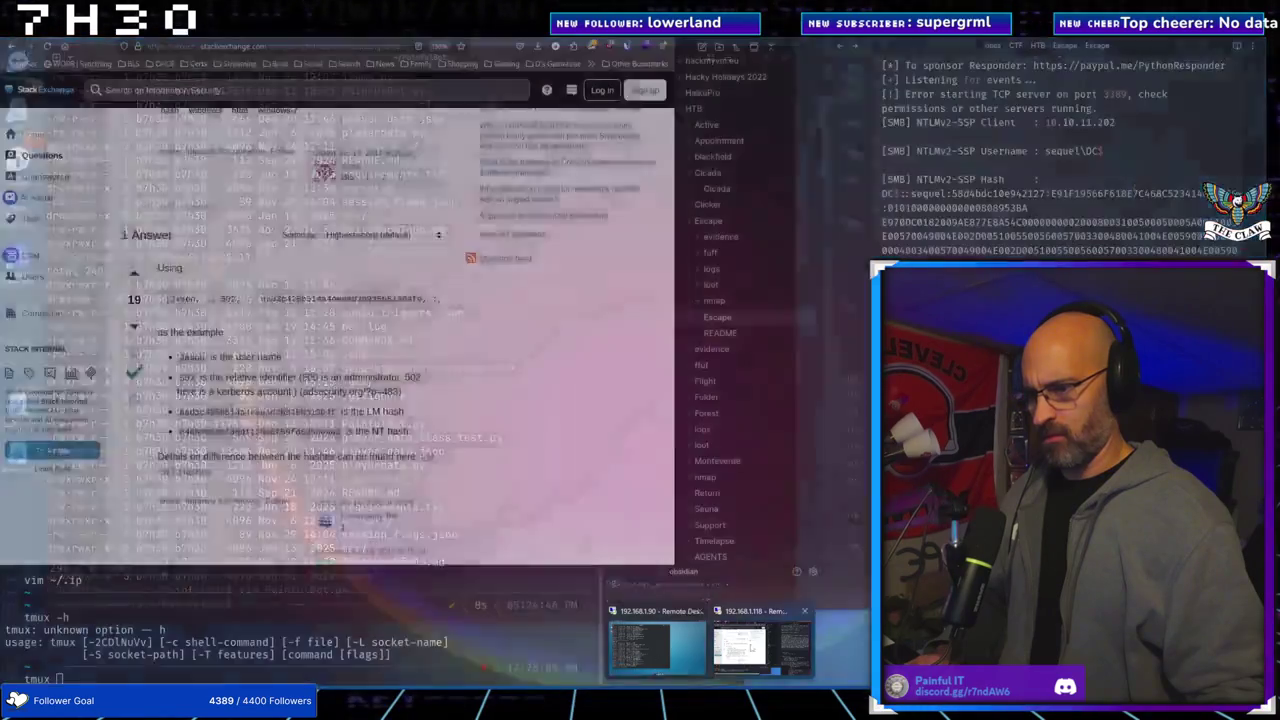
{"action": "left_click", "coordinate": [740, 660]}
{"action": "left_click", "coordinate": [342, 605]}
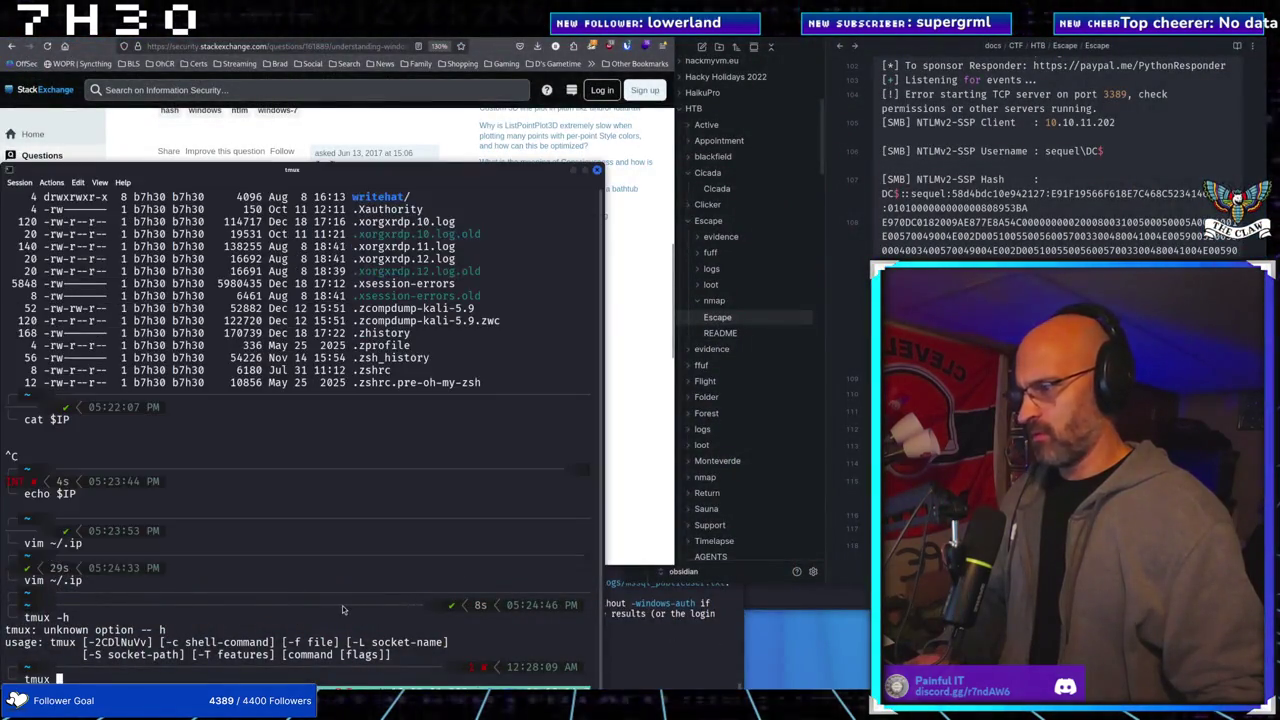
Run bare 'pipe-pane', then 'tmux pipe-pane', and return to the Stack Exchange answer
{"action": "key", "text": "BackSpace"}
{"action": "key", "text": "BackSpace"}
{"action": "key", "text": "BackSpace"}
{"action": "type", "text": "pipe"}
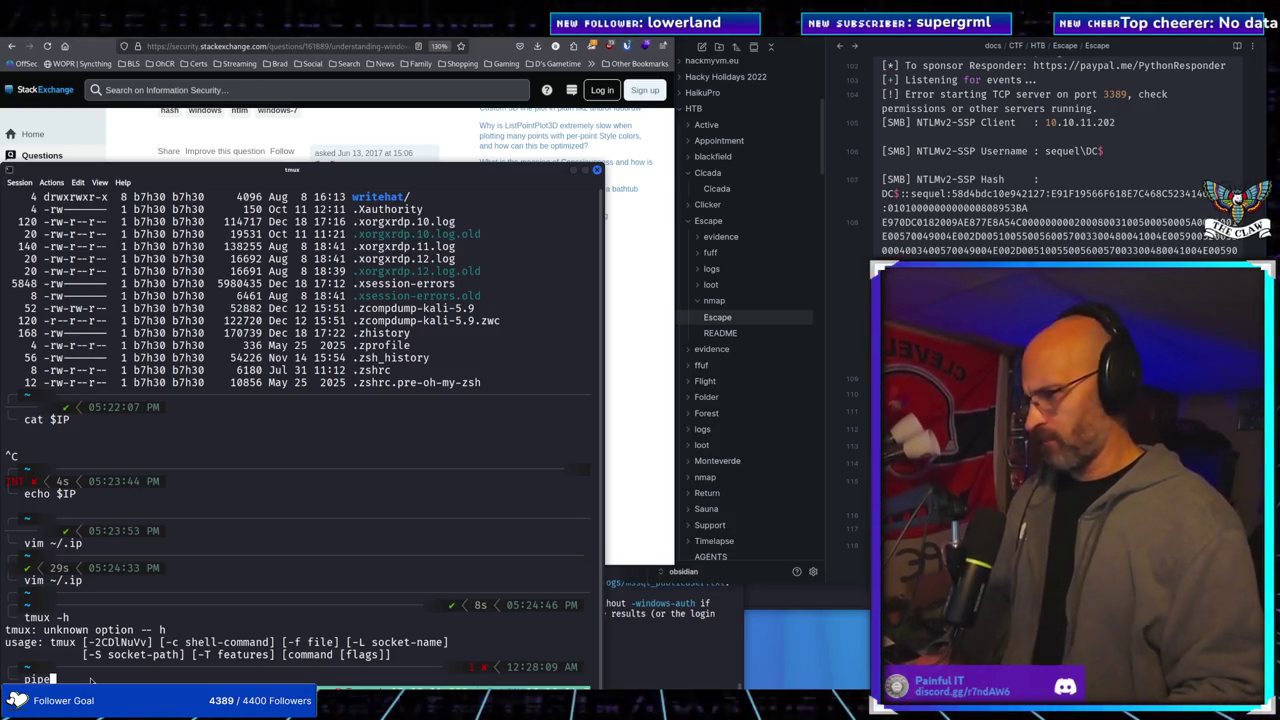
{"action": "type", "text": "-pane"}
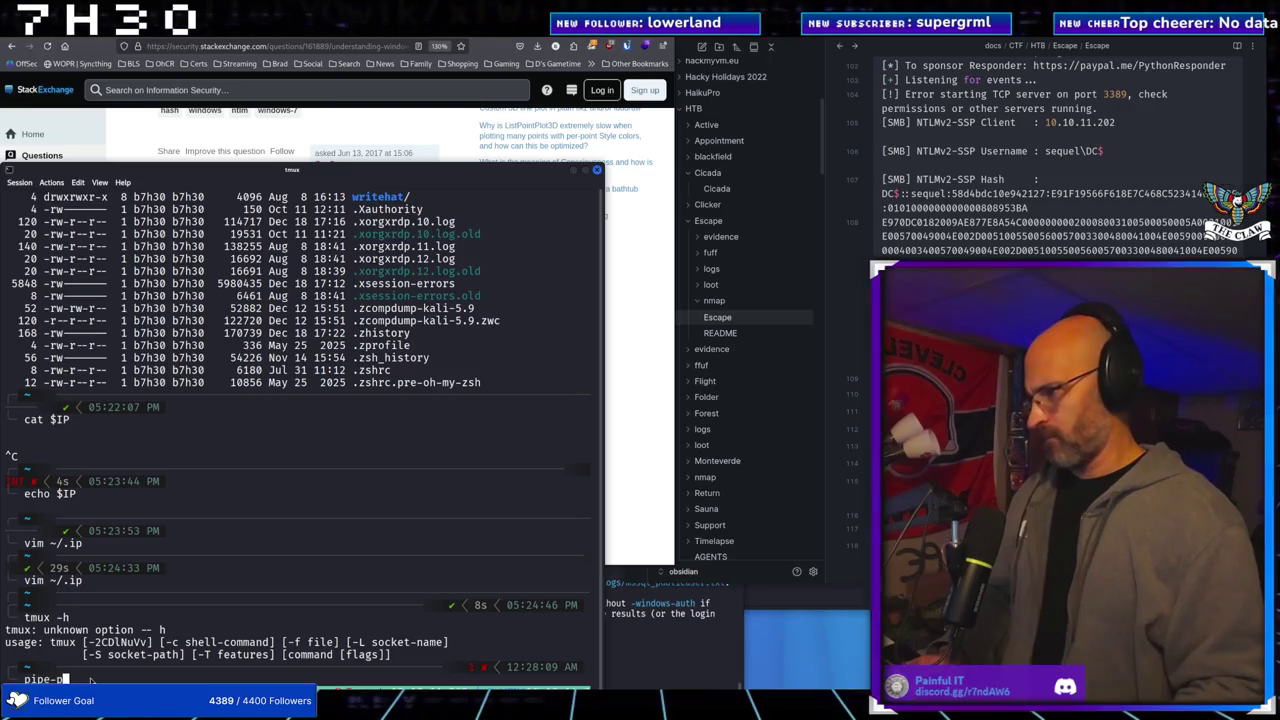
{"action": "key", "text": "Return"}
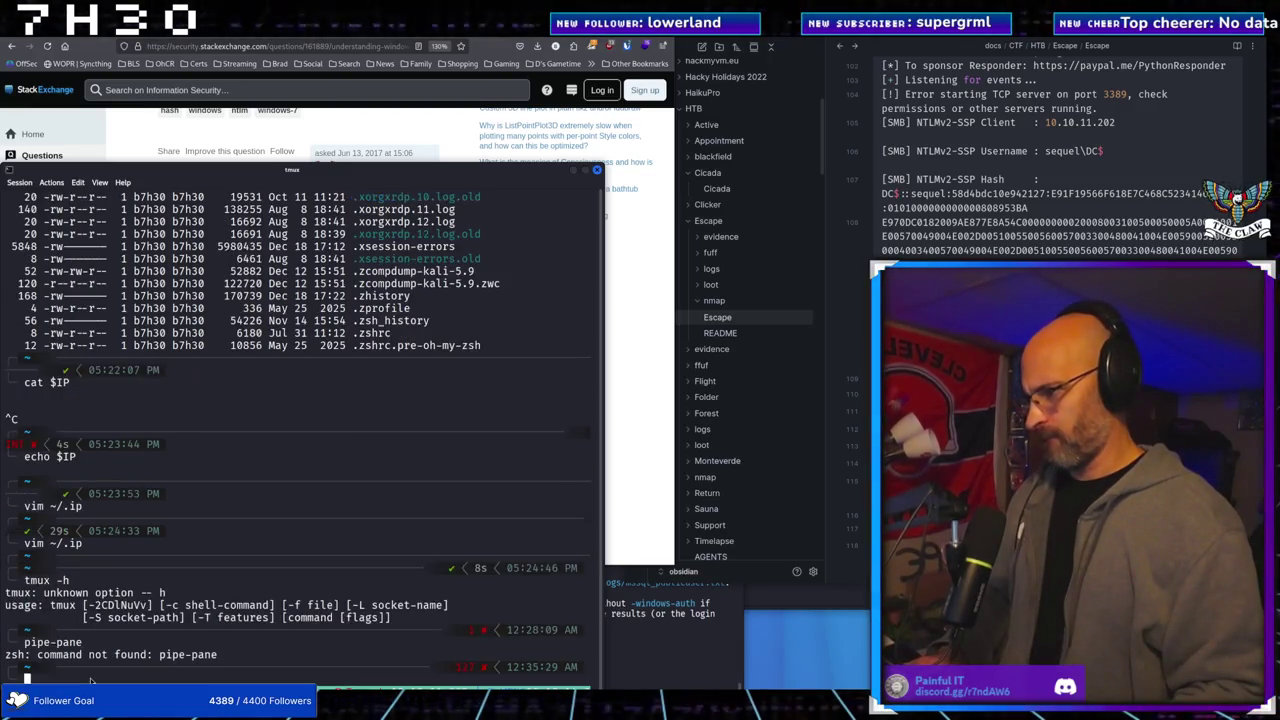
{"action": "type", "text": "tmux "}
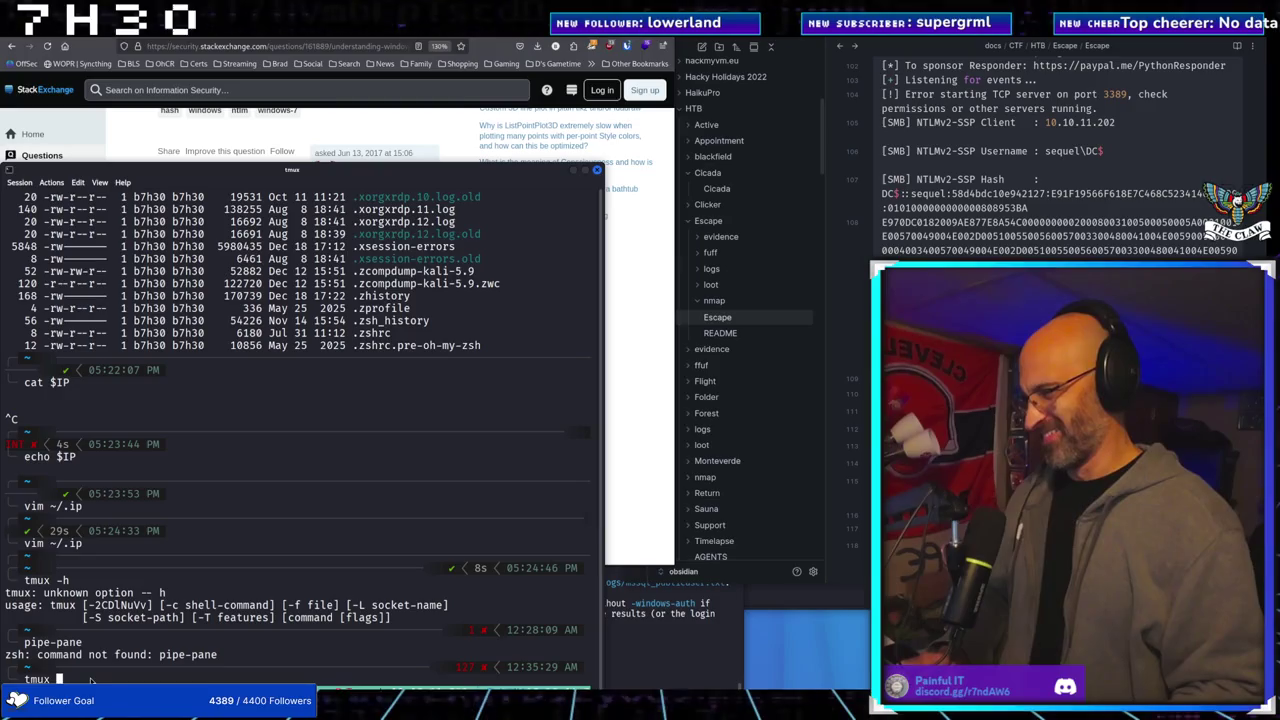
{"action": "type", "text": "pipe-pane"}
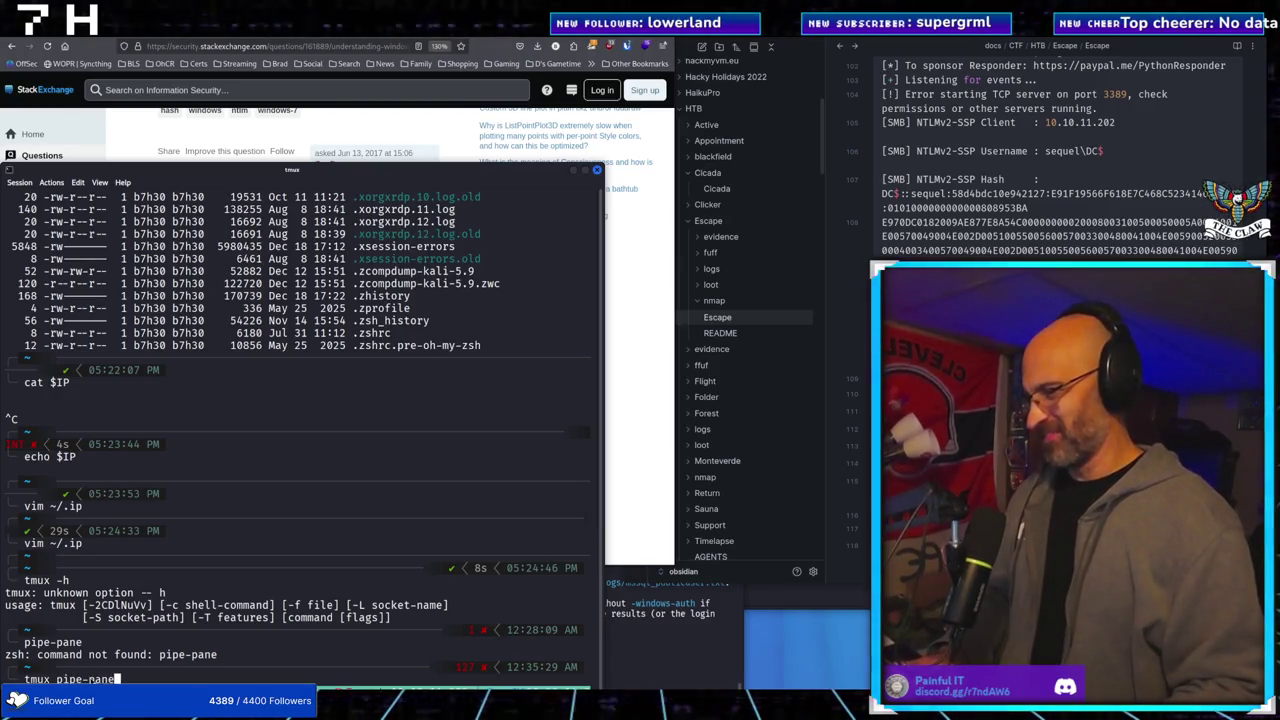
{"action": "key", "text": "Return"}
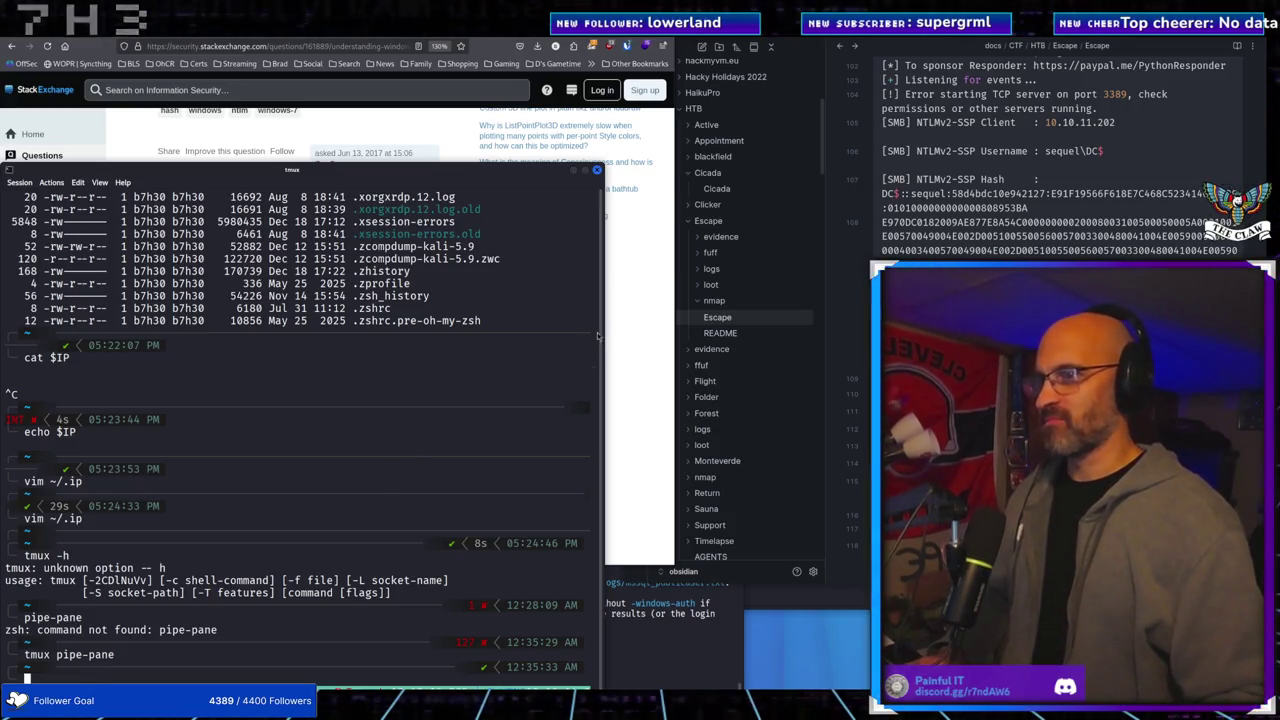
{"action": "key", "text": "alt+Tab"}
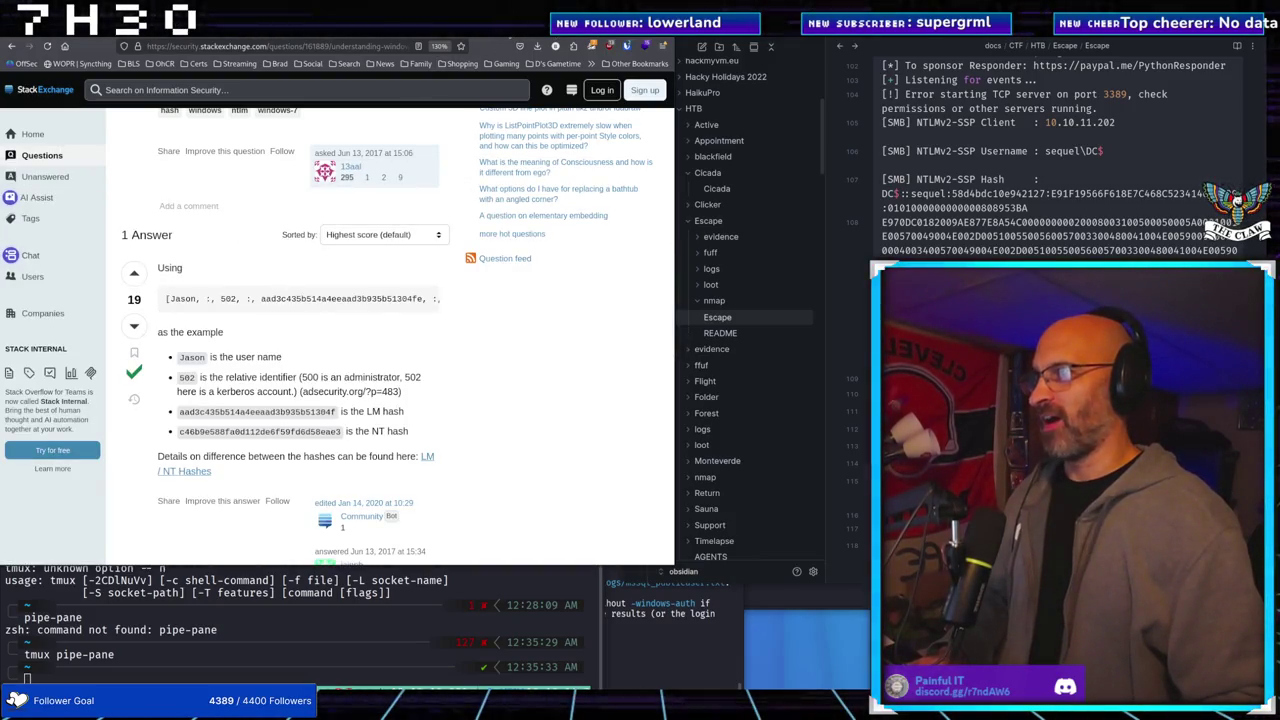
Glance at the Medium tab, then scroll back to the top of the NTLM hashes question
{"action": "left_click", "coordinate": [500, 25]}
{"action": "left_click", "coordinate": [460, 25]}
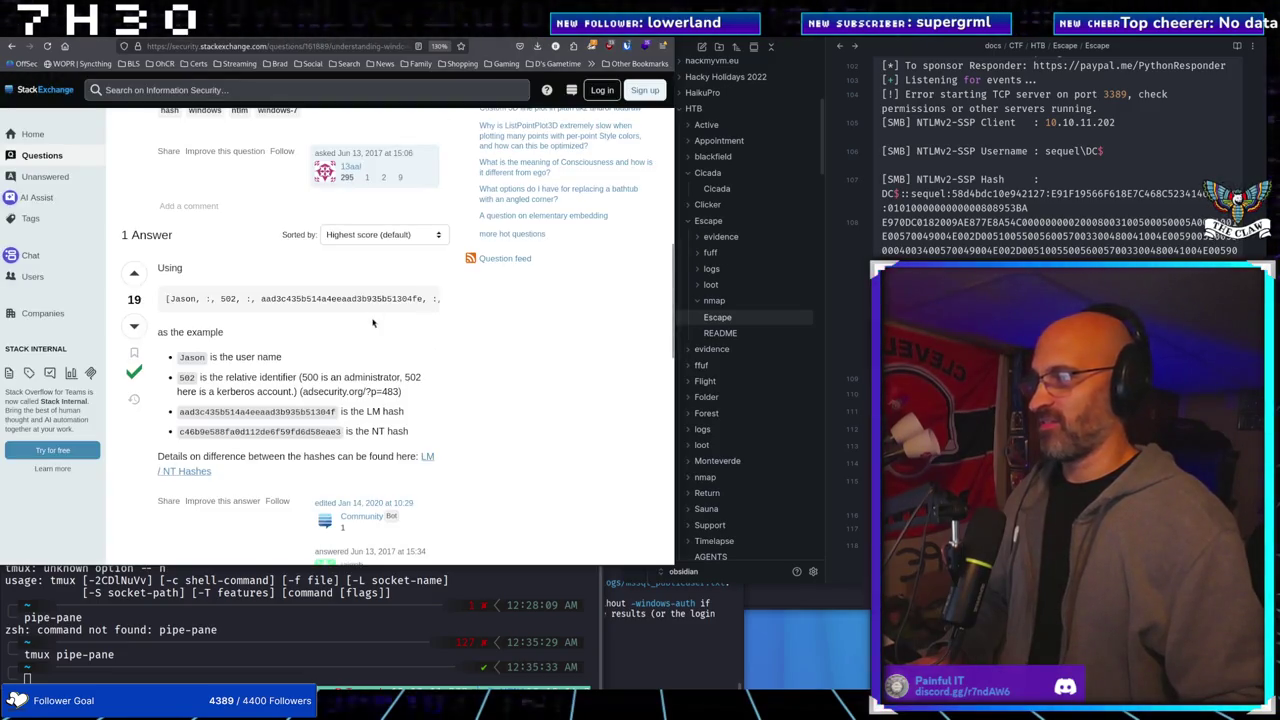
{"action": "scroll", "coordinate": [400, 378], "scroll_direction": "up", "scroll_amount": 10}
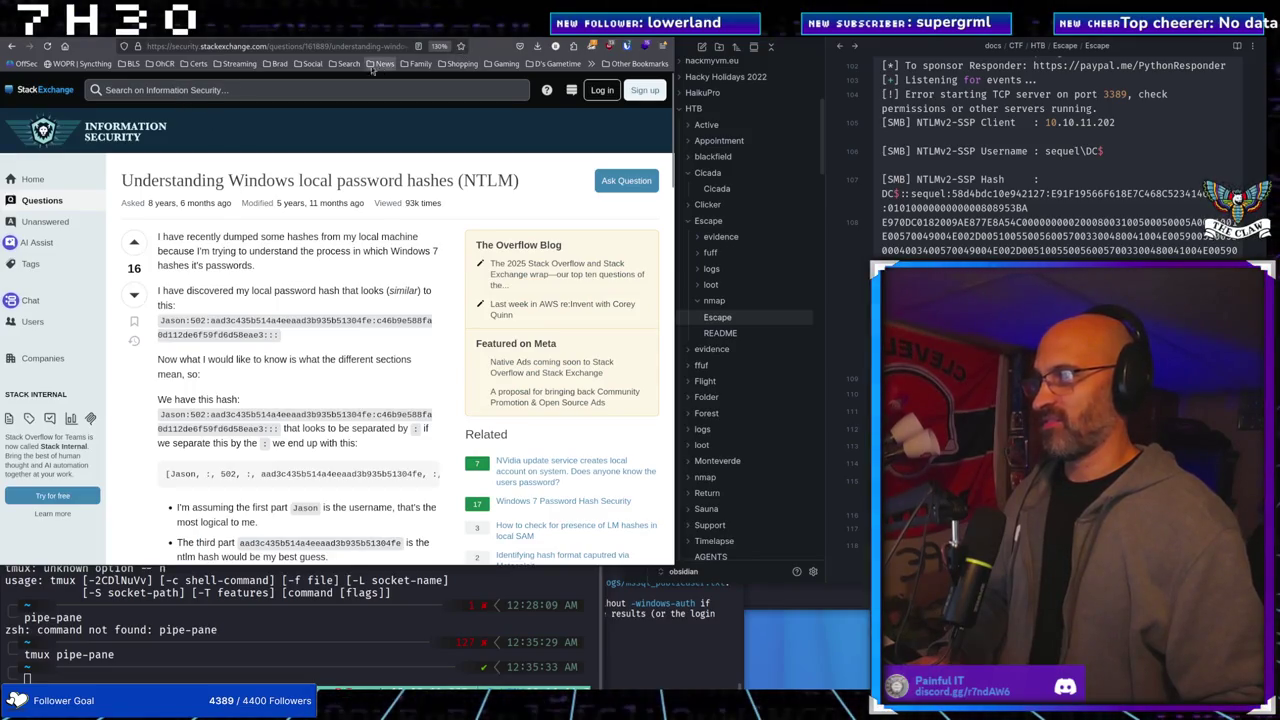
Start a 'tmu' address-bar search, erase it, and type 'ls -als' in the tmux terminal
{"action": "left_click", "coordinate": [295, 47]}
{"action": "type", "text": "tm"}
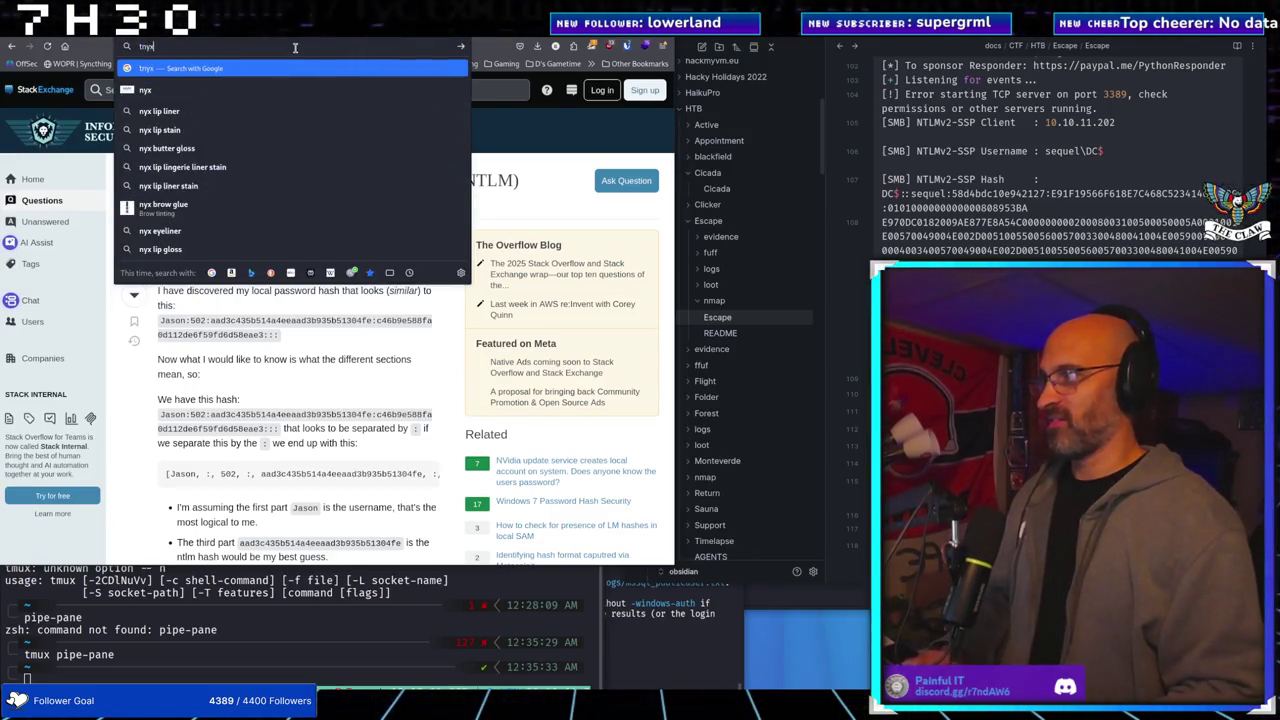
{"action": "type", "text": "u"}
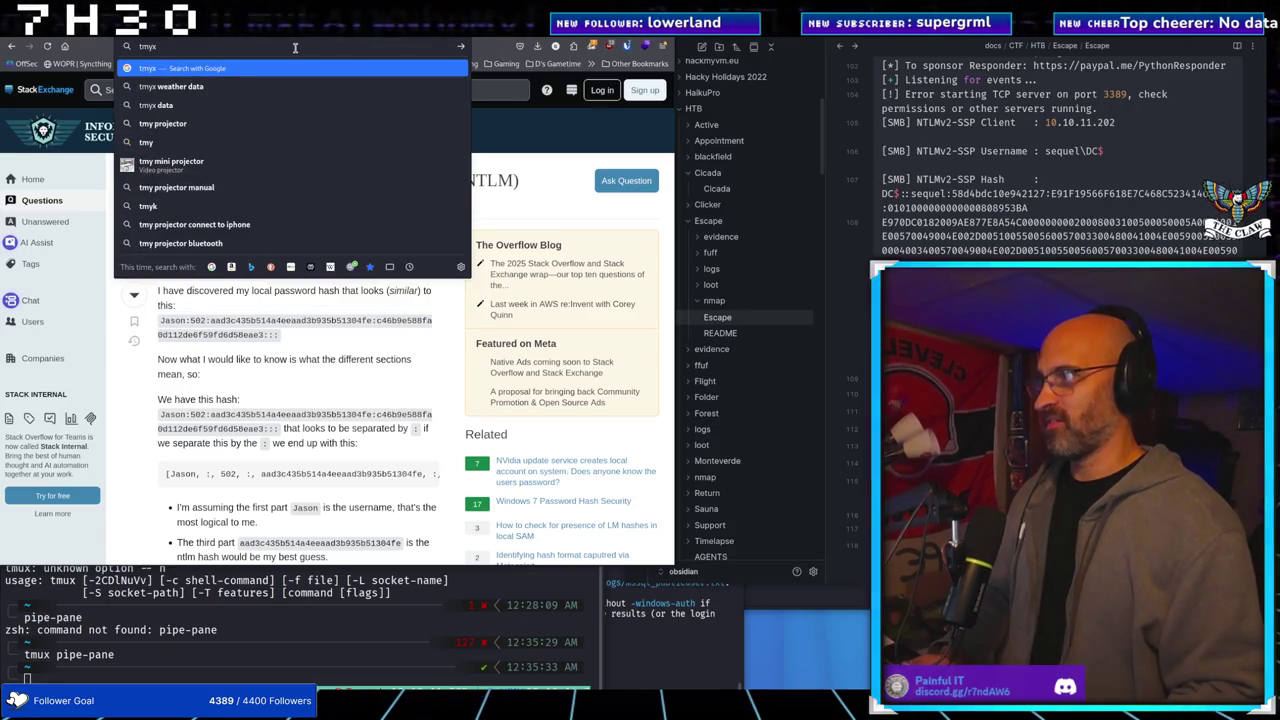
{"action": "key", "text": "BackSpace"}
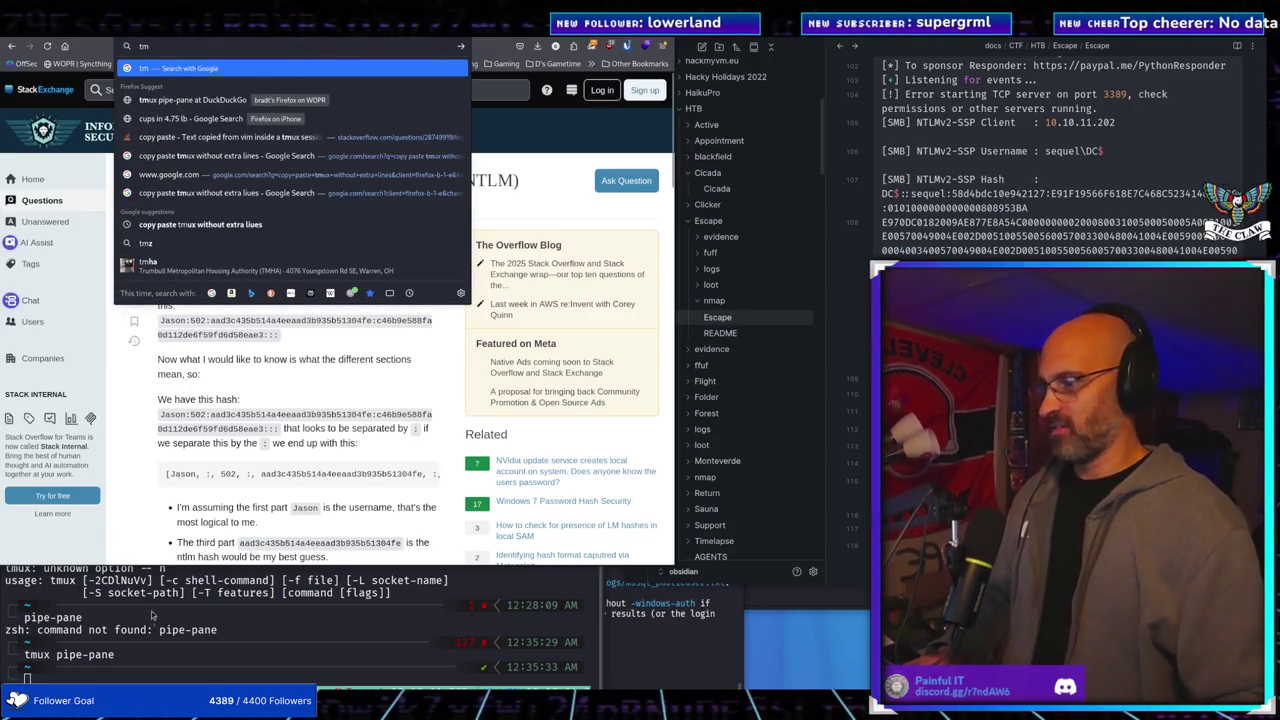
{"action": "left_click", "coordinate": [138, 679]}
{"action": "type", "text": "ls"}
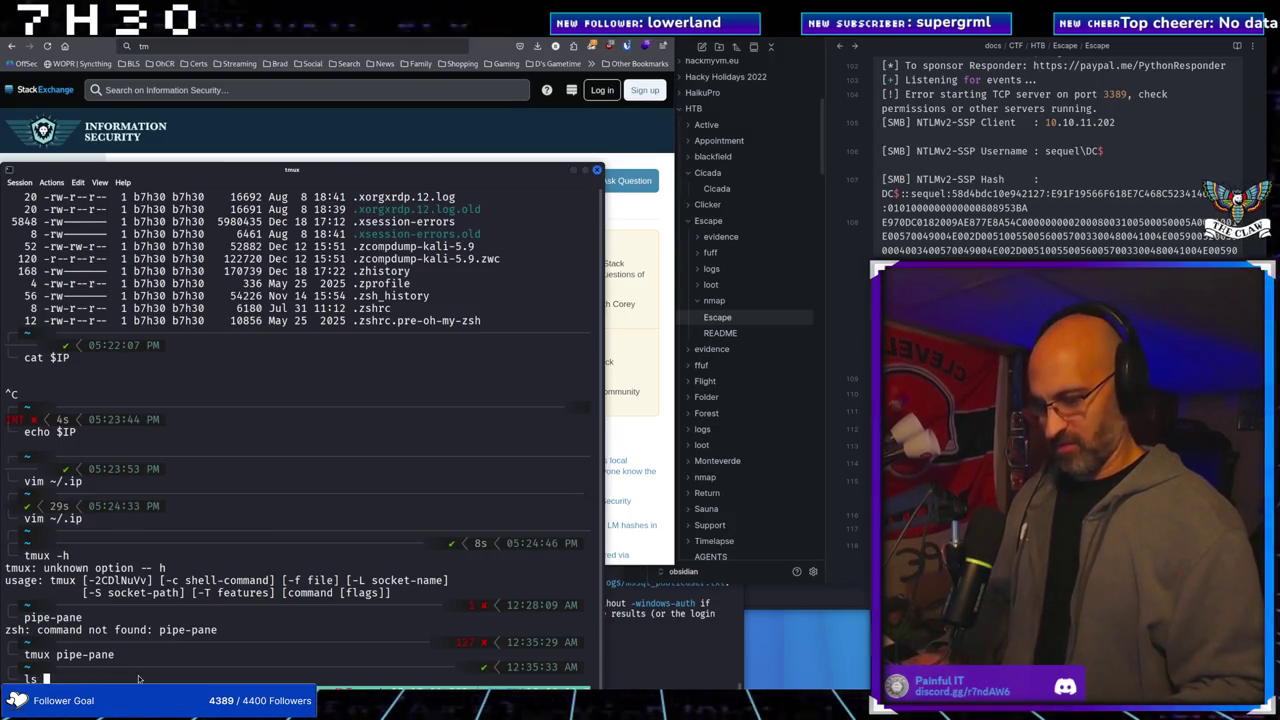
{"action": "type", "text": " -als"}
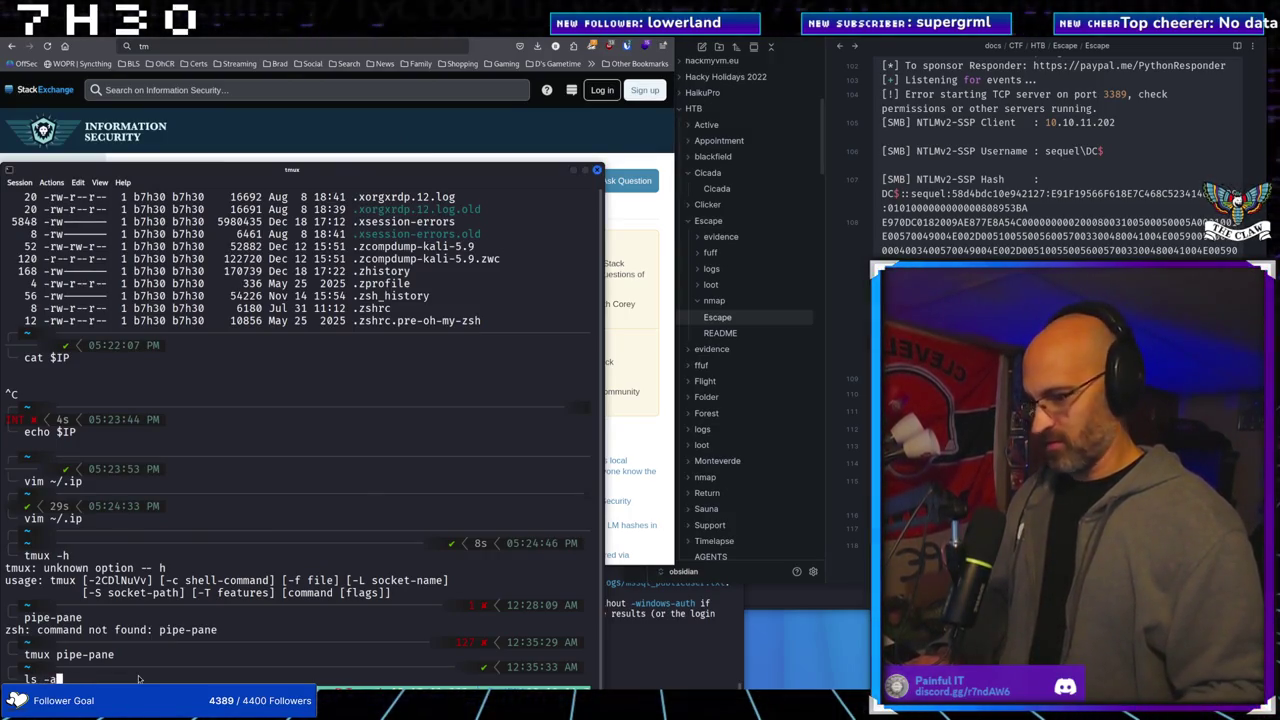
Run 'ls -als', 'ip a' and 'tmux pipe-pane' at the tmux prompt
{"action": "key", "text": "Return"}
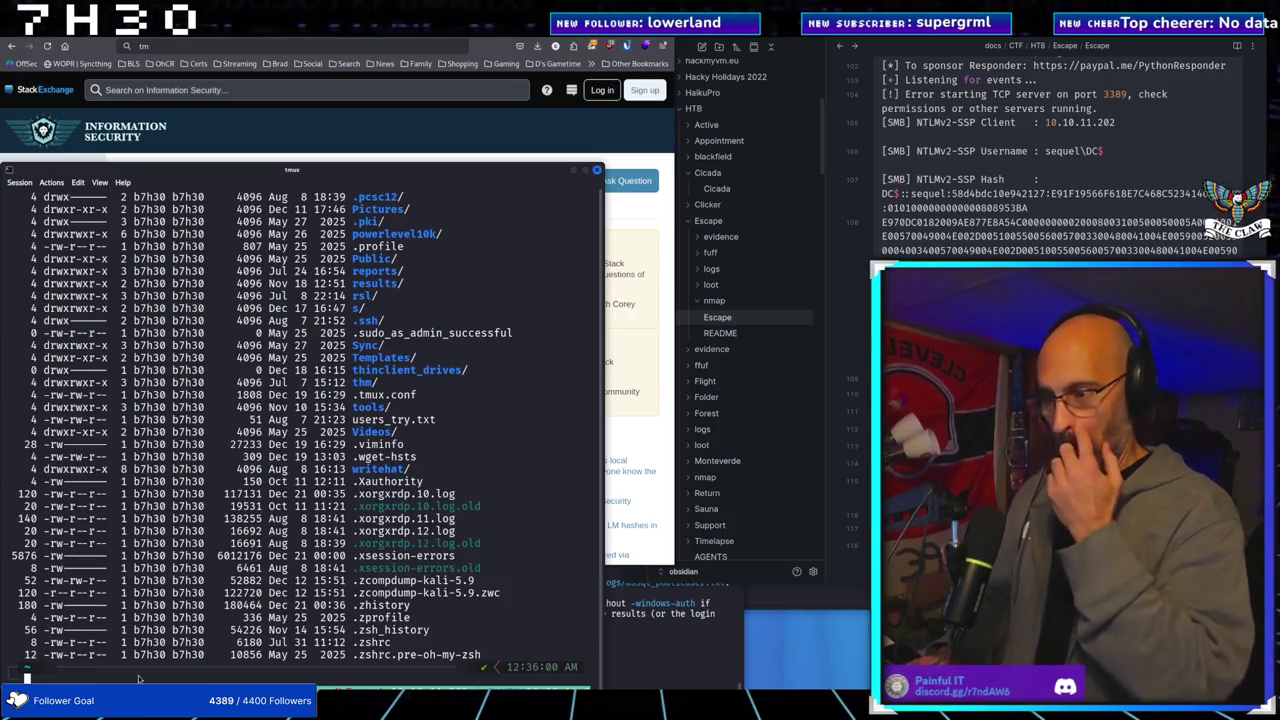
{"action": "type", "text": "ip a"}
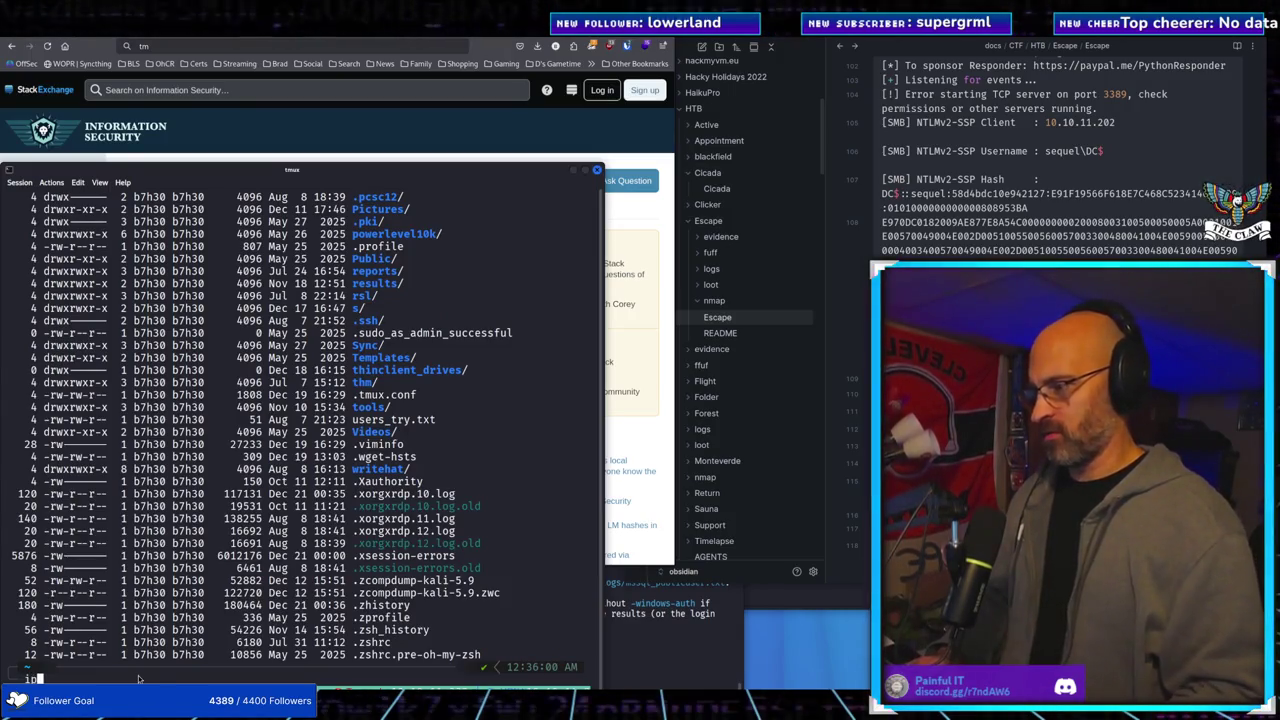
{"action": "key", "text": "Return"}
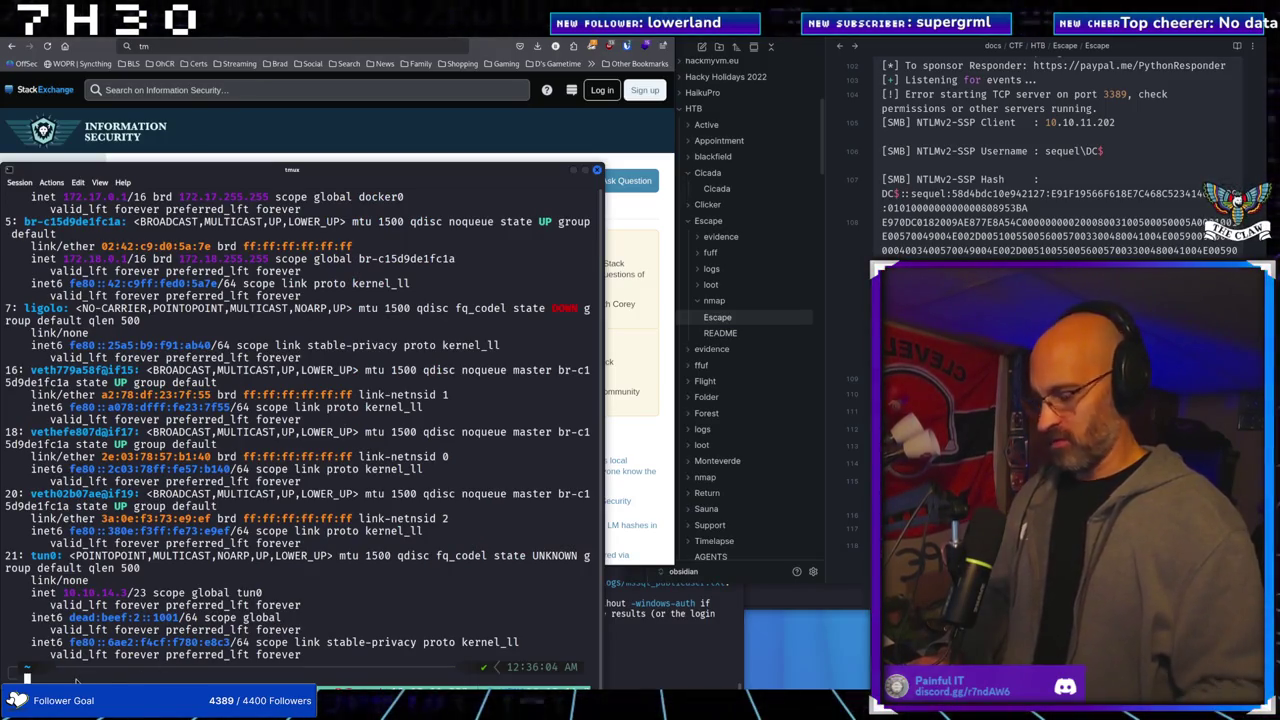
{"action": "type", "text": "tmux pip"}
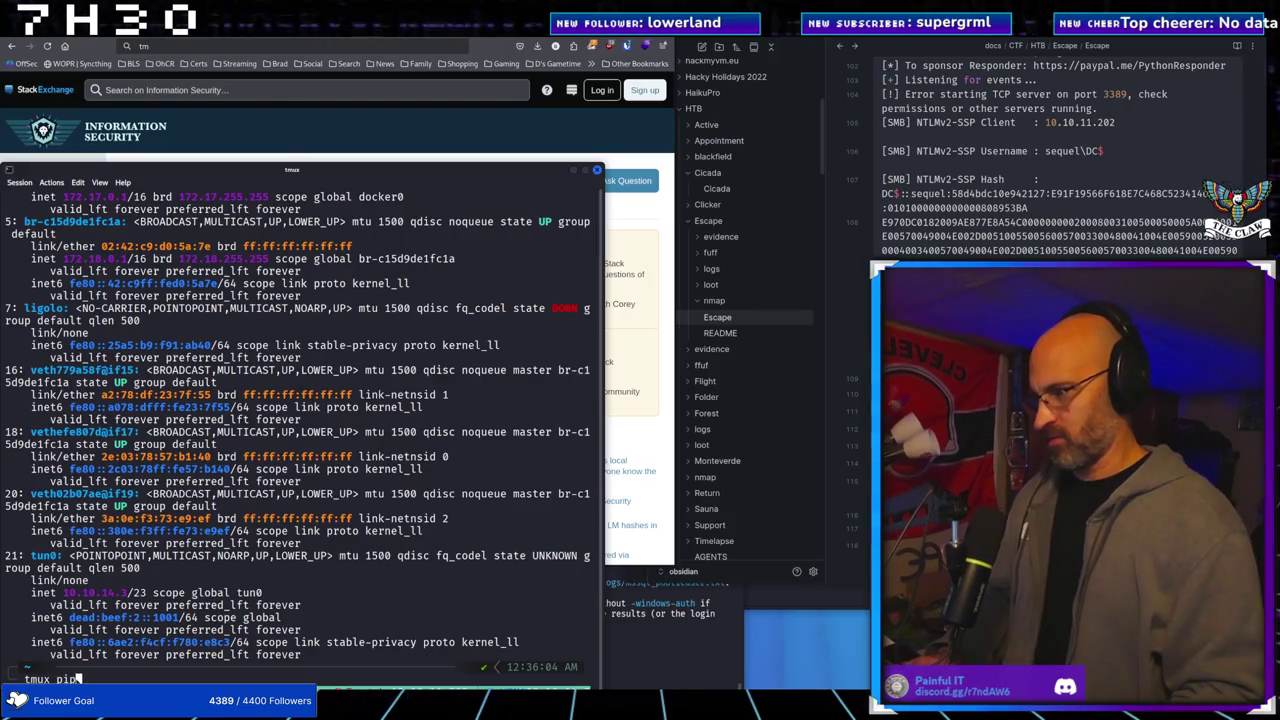
{"action": "type", "text": "e-pane"}
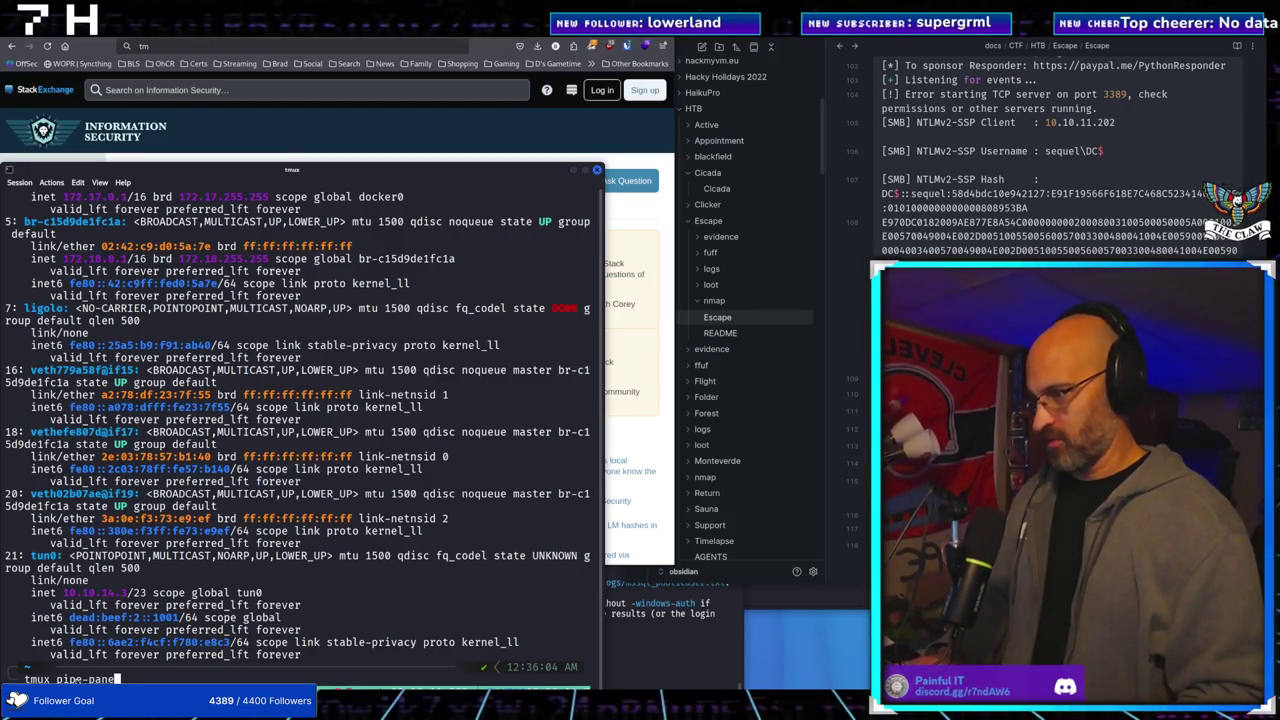
{"action": "key", "text": "Return"}
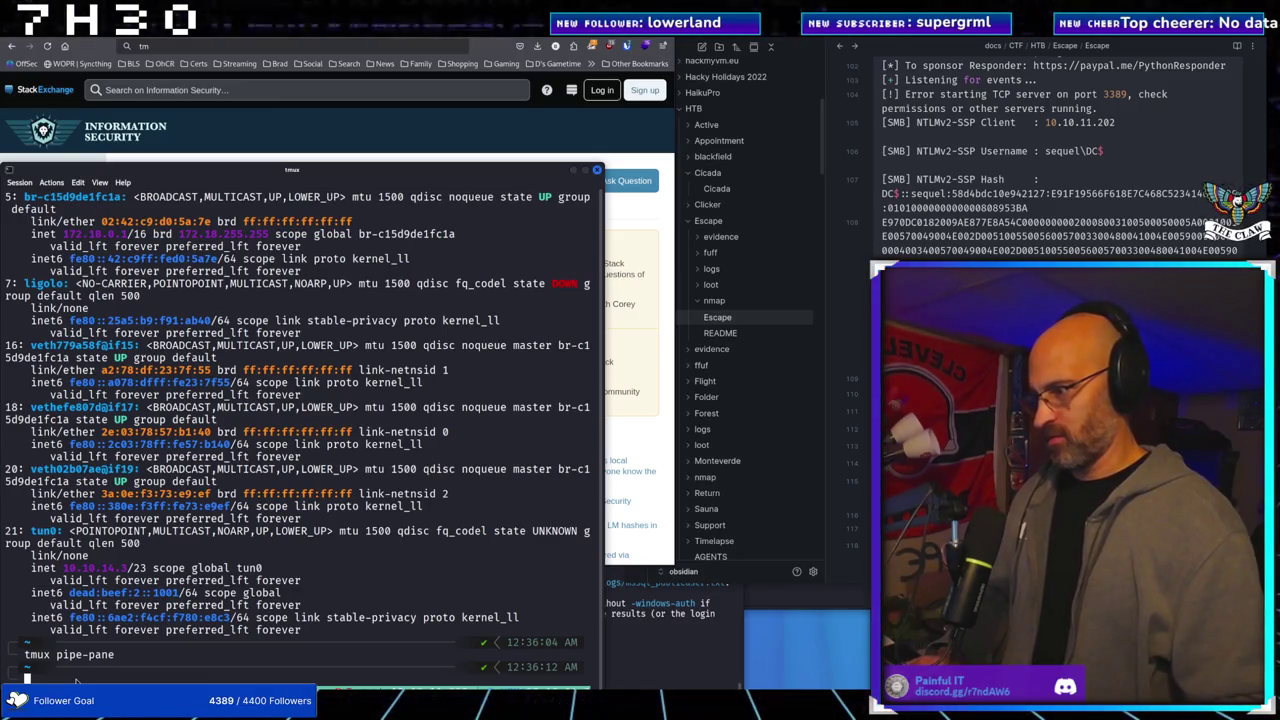
Retry tmux pipe-pane with the -h and then --help flags
{"action": "key", "text": "Up"}
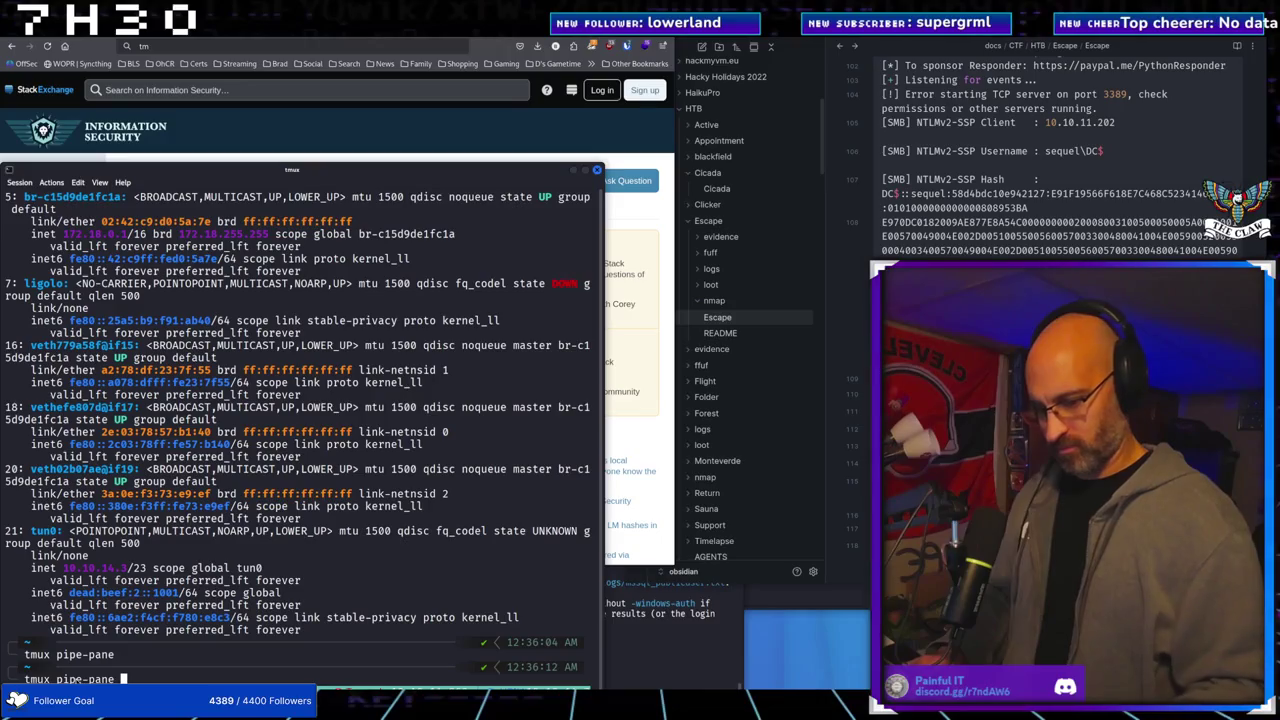
{"action": "type", "text": "-h"}
{"action": "key", "text": "Return"}
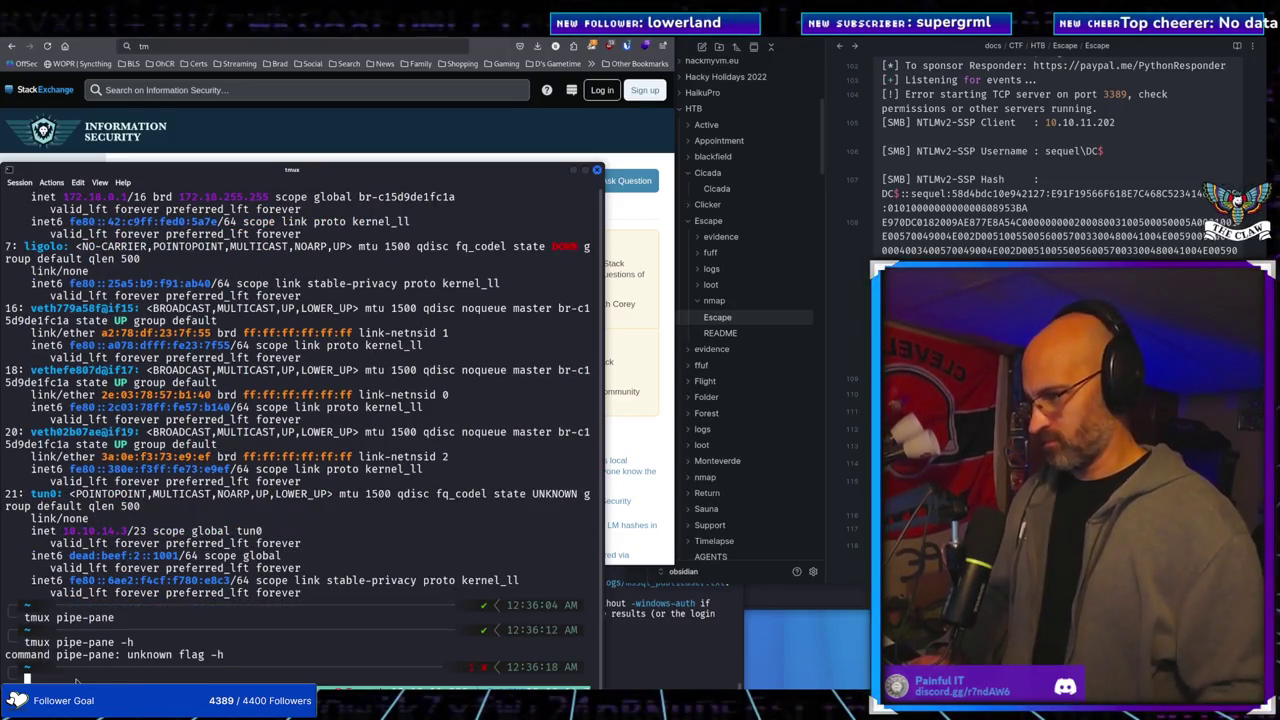
{"action": "key", "text": "Up"}
{"action": "key", "text": "BackSpace"}
{"action": "key", "text": "BackSpace"}
{"action": "type", "text": "--help"}
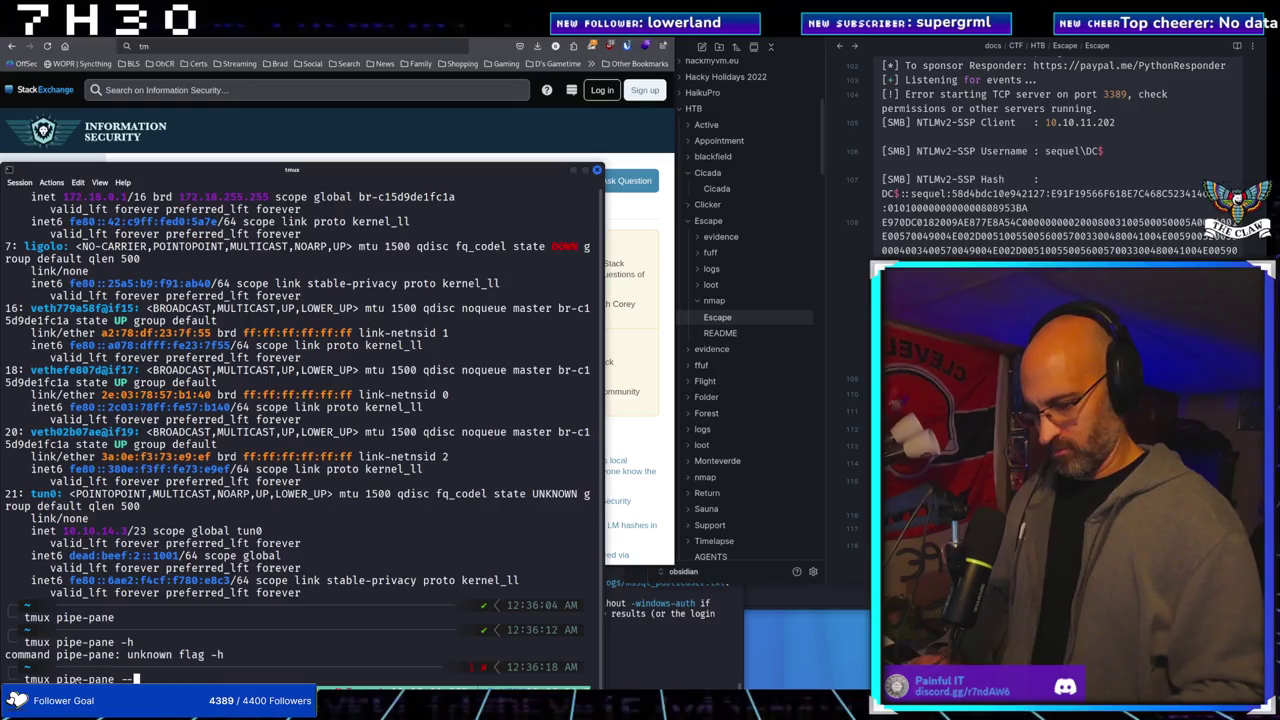
{"action": "key", "text": "Return"}
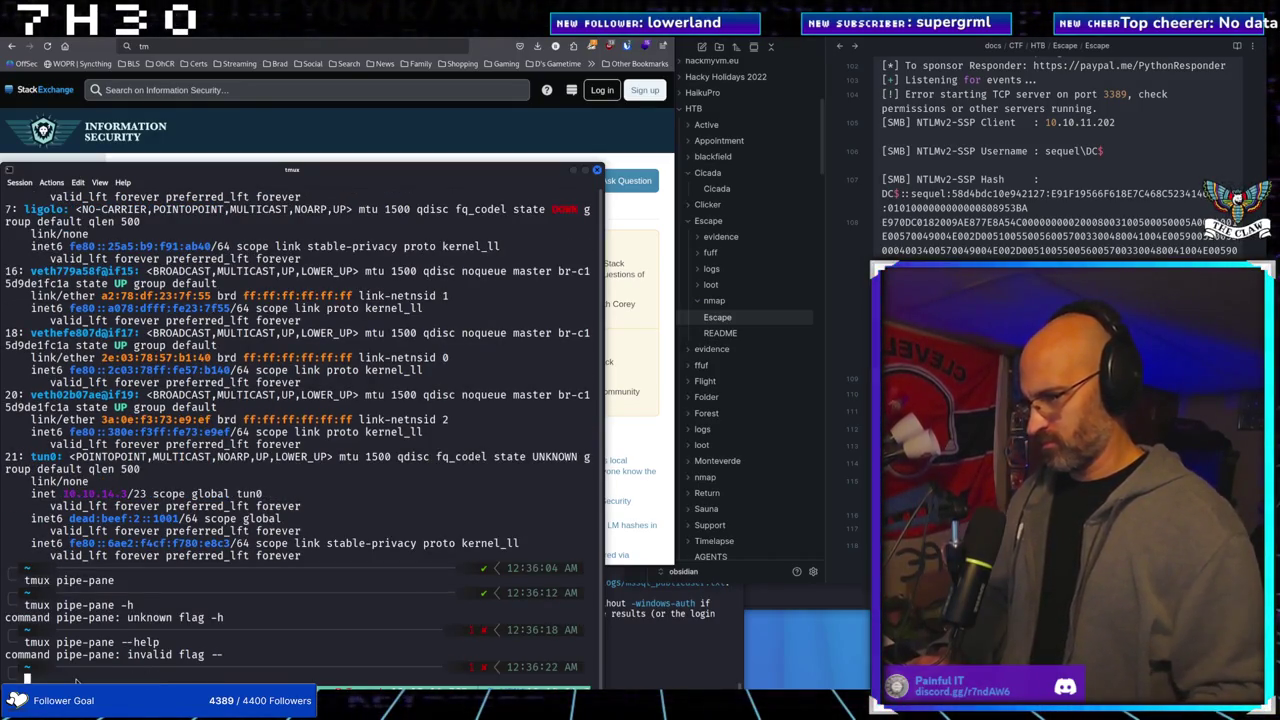
Search the tmux manual with man tmux | grep "pipe-pane"
{"action": "key", "text": "Up"}
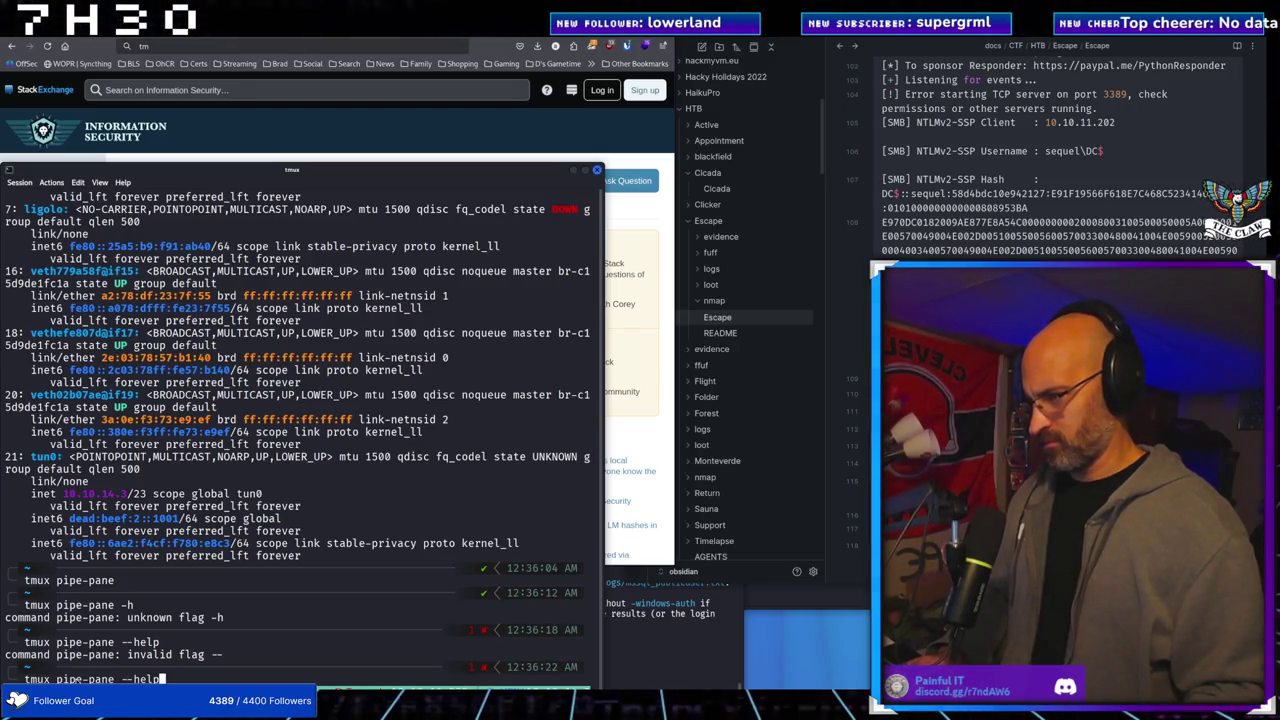
{"action": "key", "text": "BackSpace"}
{"action": "key", "text": "BackSpace"}
{"action": "key", "text": "BackSpace"}
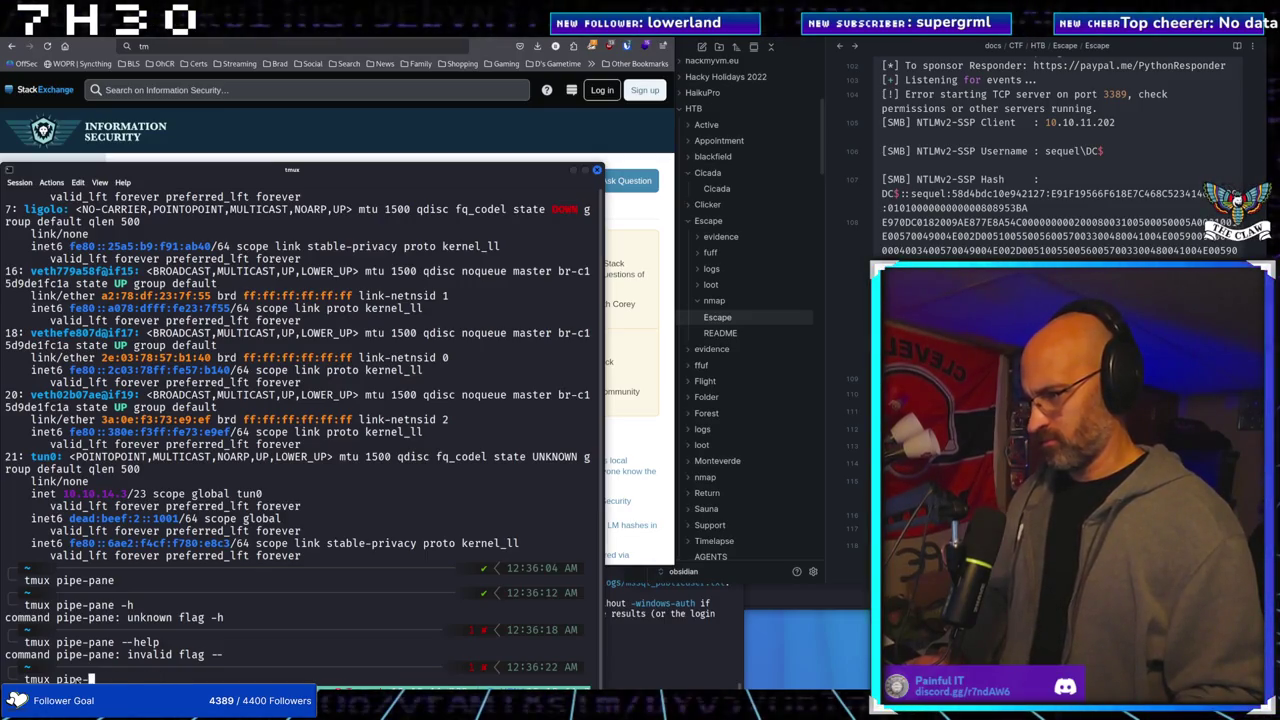
{"action": "type", "text": "man "}
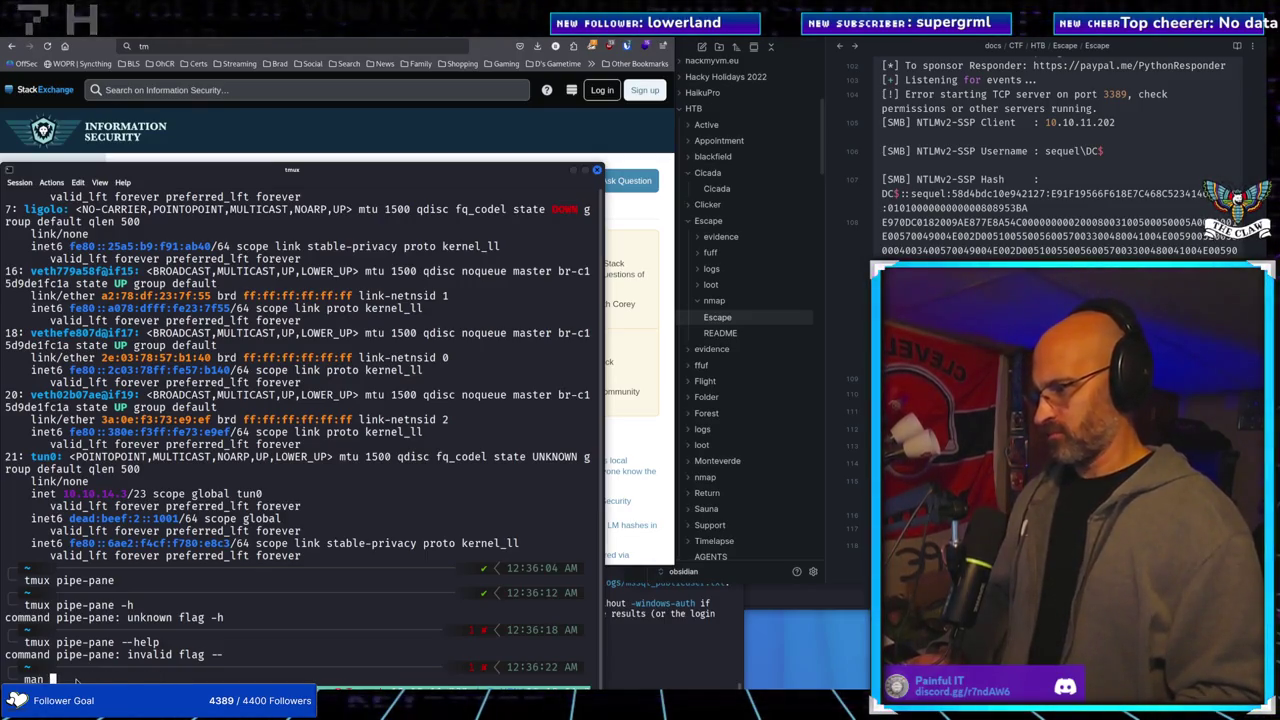
{"action": "type", "text": "tmux |"}
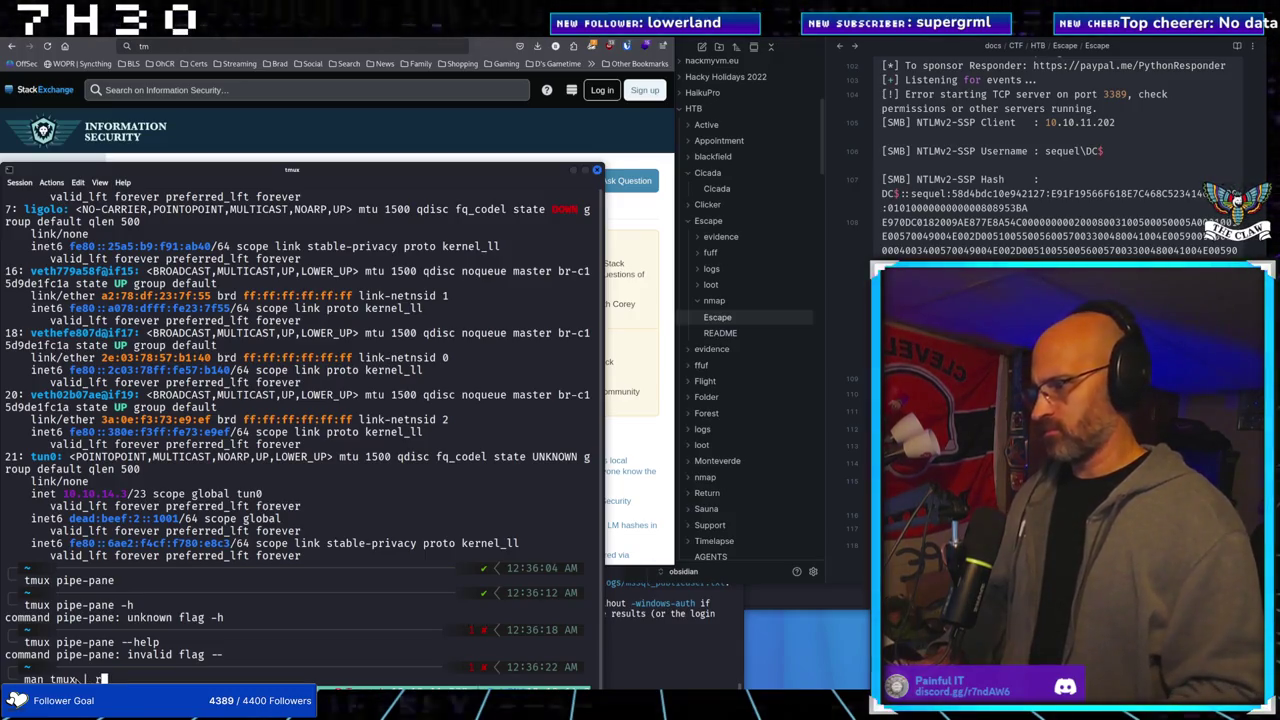
{"action": "type", "text": "rep"}
{"action": "key", "text": "BackSpace"}
{"action": "key", "text": "BackSpace"}
{"action": "key", "text": "BackSpace"}
{"action": "type", "text": "grep"}
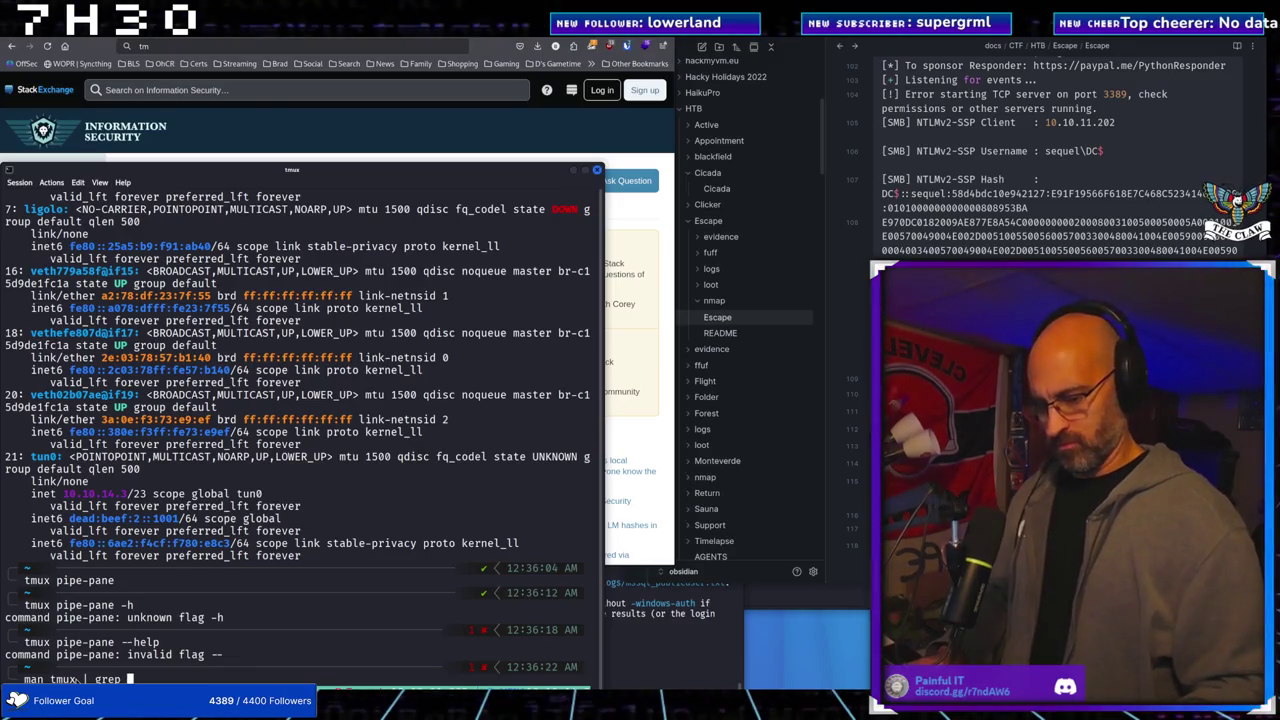
{"action": "type", "text": " \"\""}
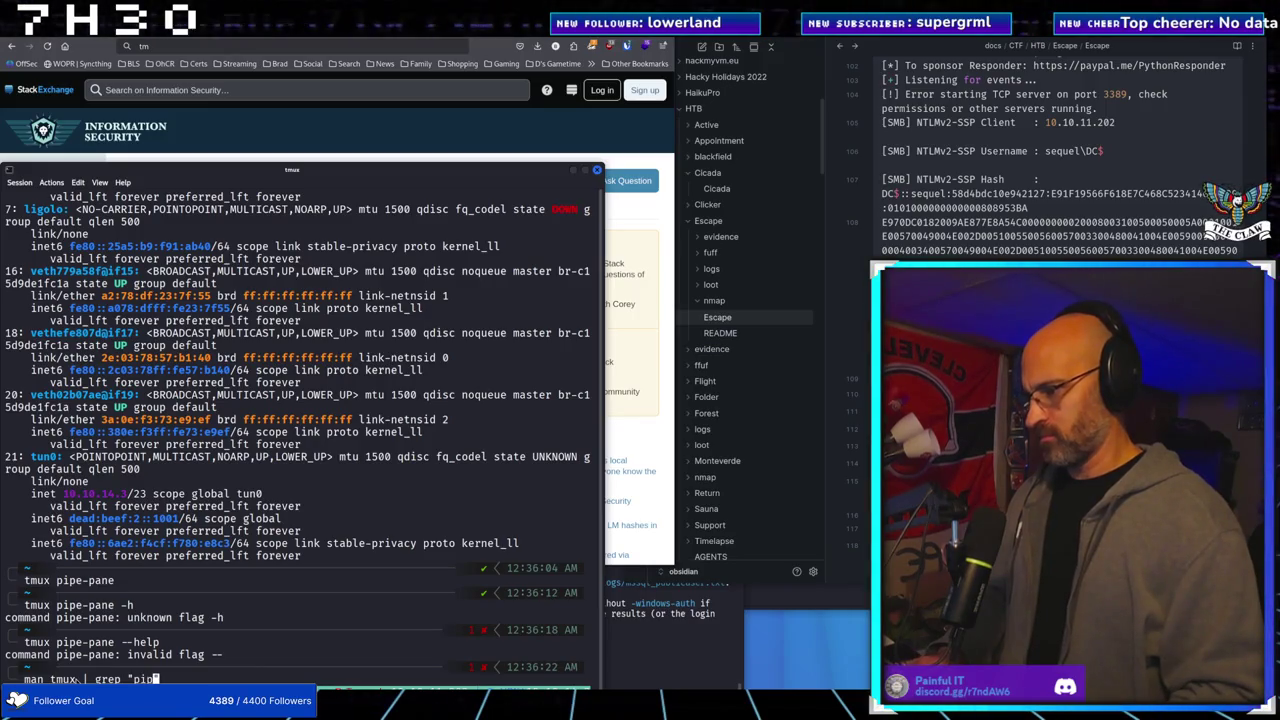
{"action": "type", "text": "pane"}
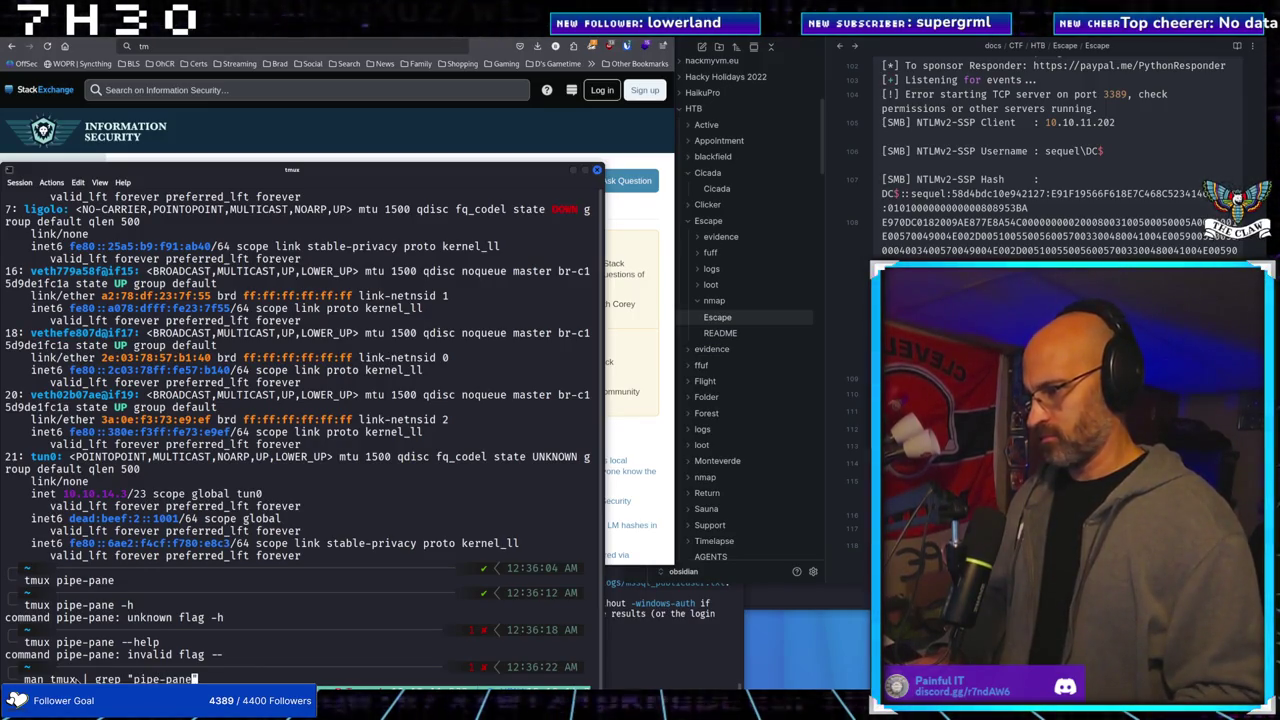
{"action": "key", "text": "Return"}
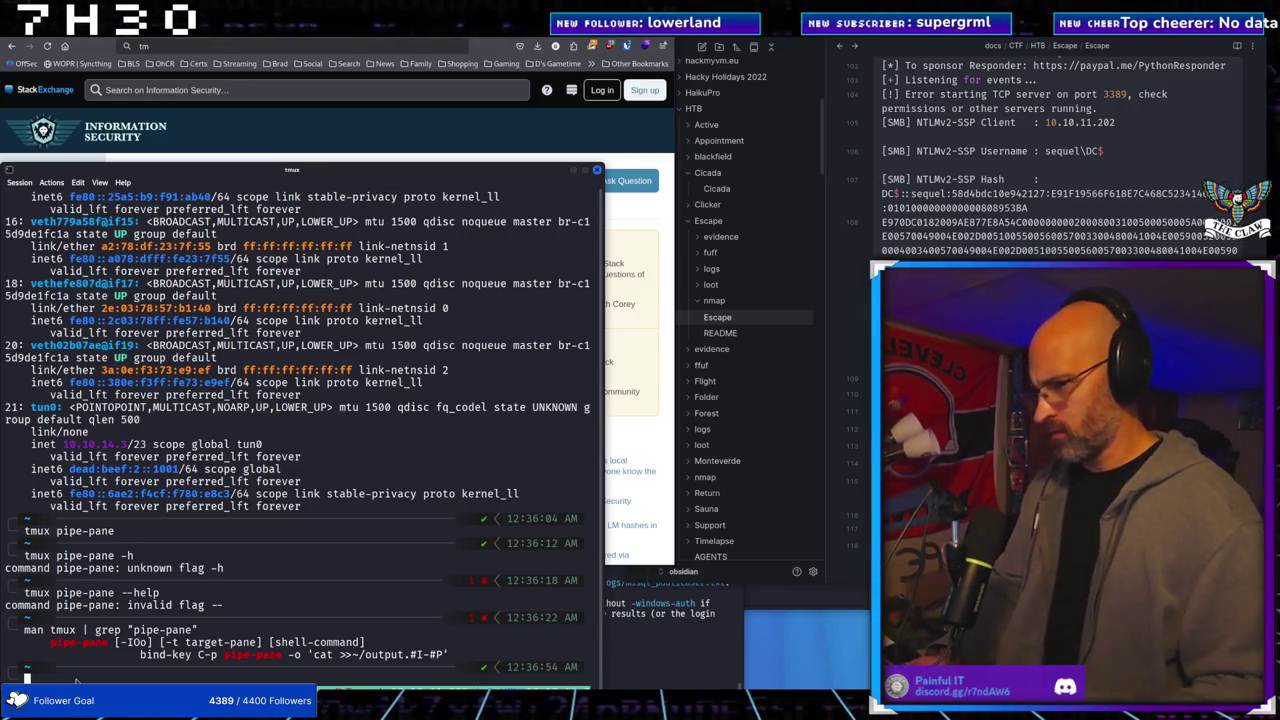
Run pipe-pane alone, then recall and start 'tmux pipe-pane -o' before returning to GitHub's results
{"action": "type", "text": "pipe"}
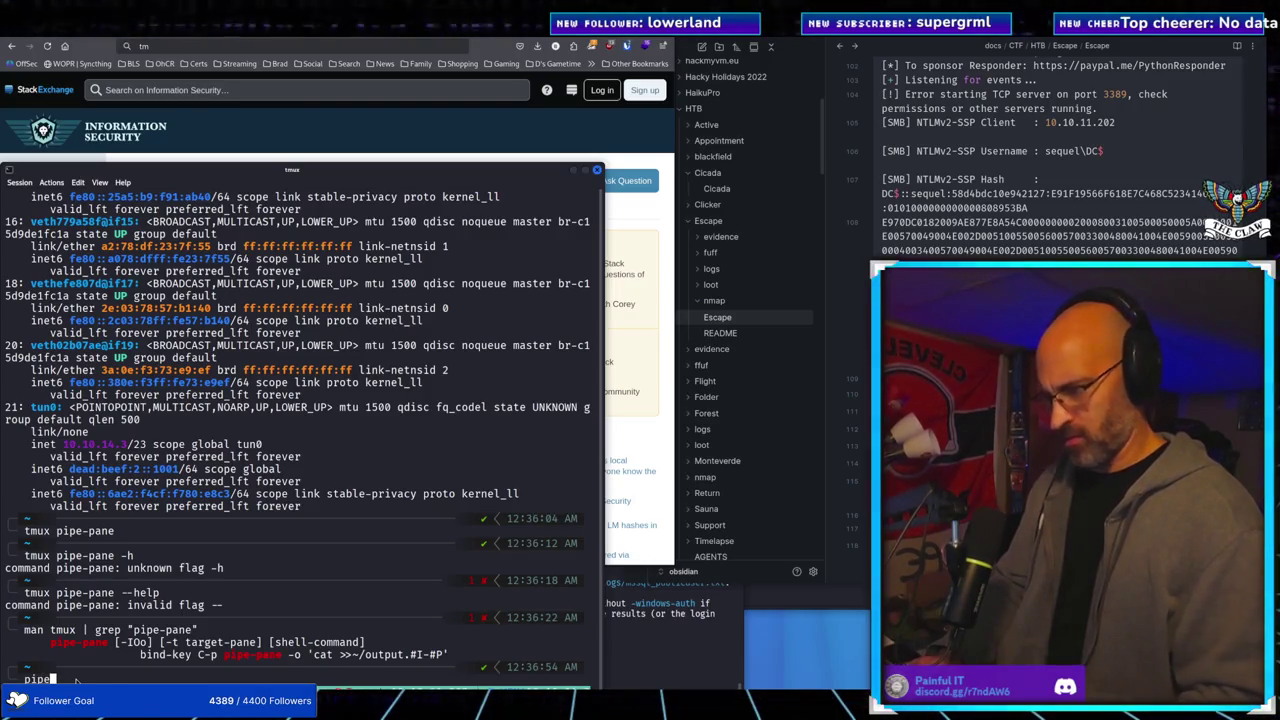
{"action": "type", "text": "-pane"}
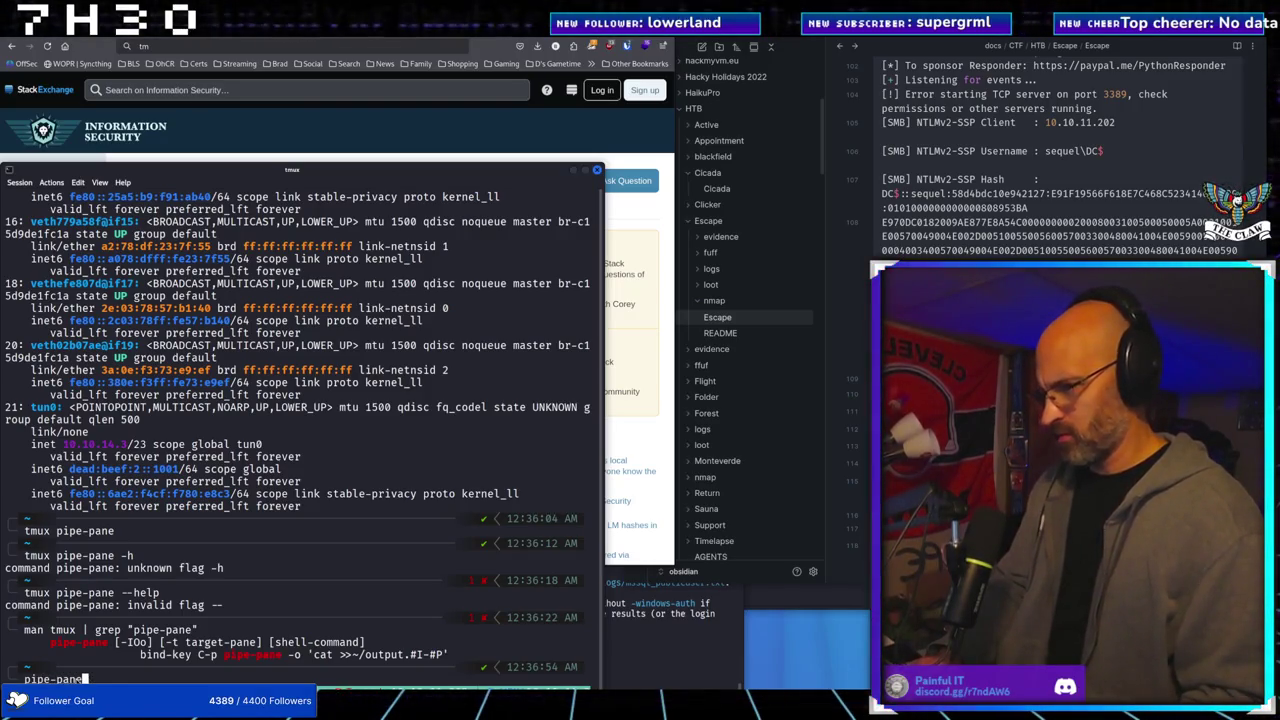
{"action": "key", "text": "Return"}
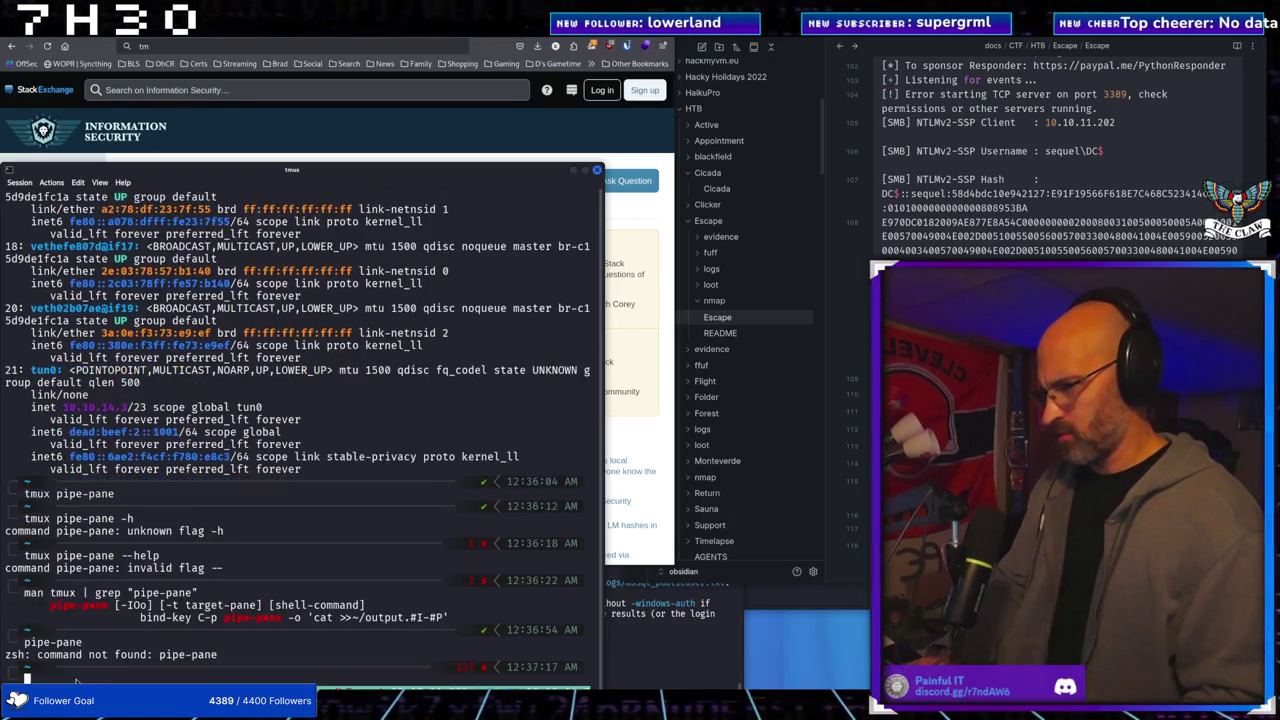
{"action": "key", "text": "Up"}
{"action": "key", "text": "Up"}
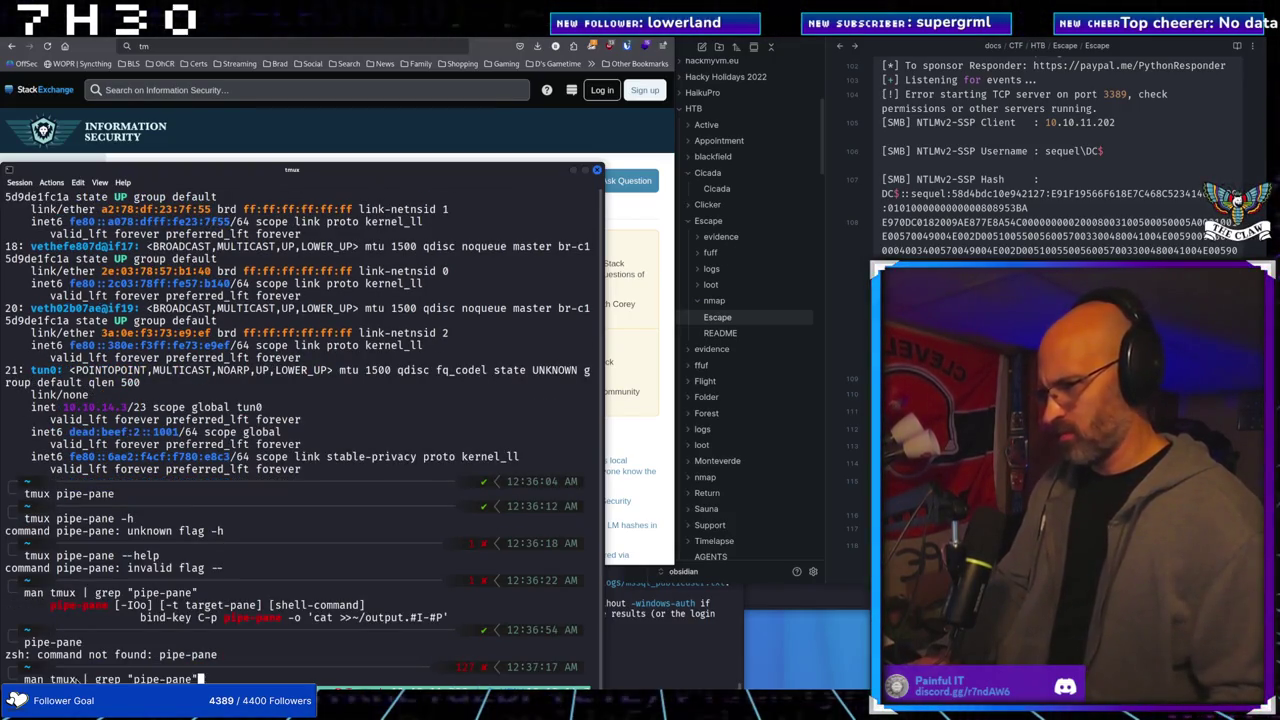
{"action": "key", "text": "Up"}
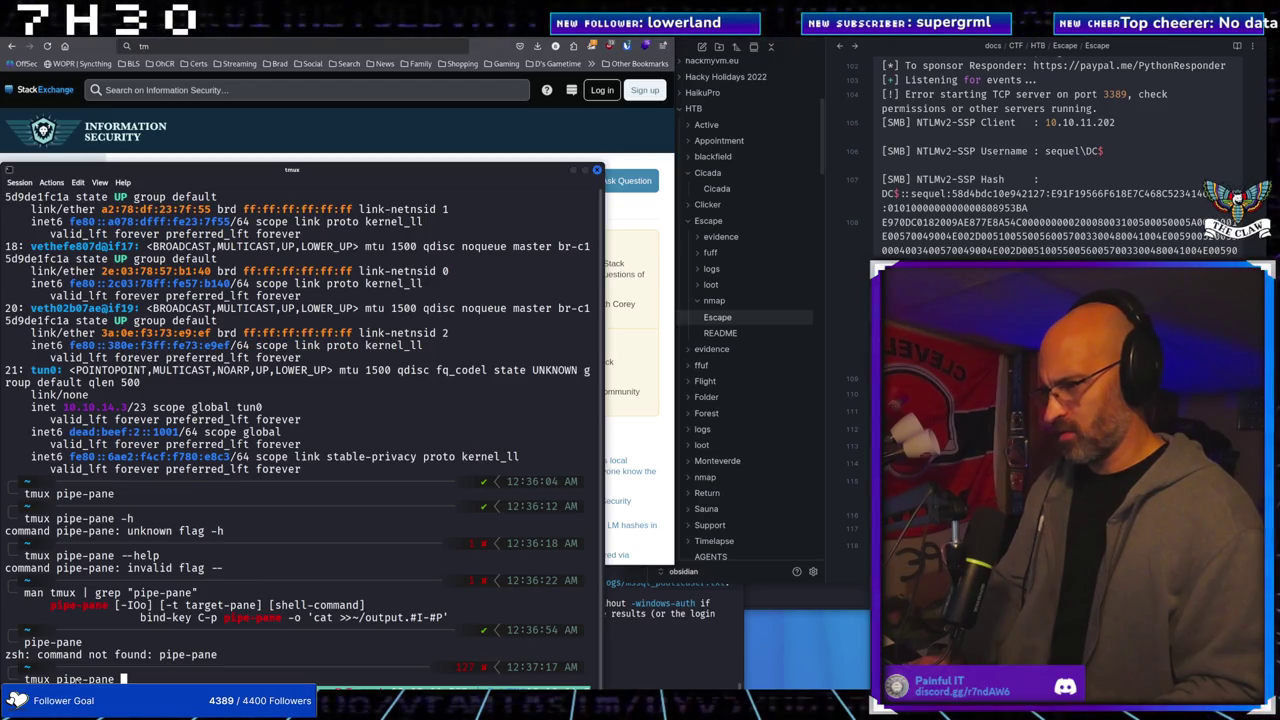
{"action": "type", "text": "-o"}
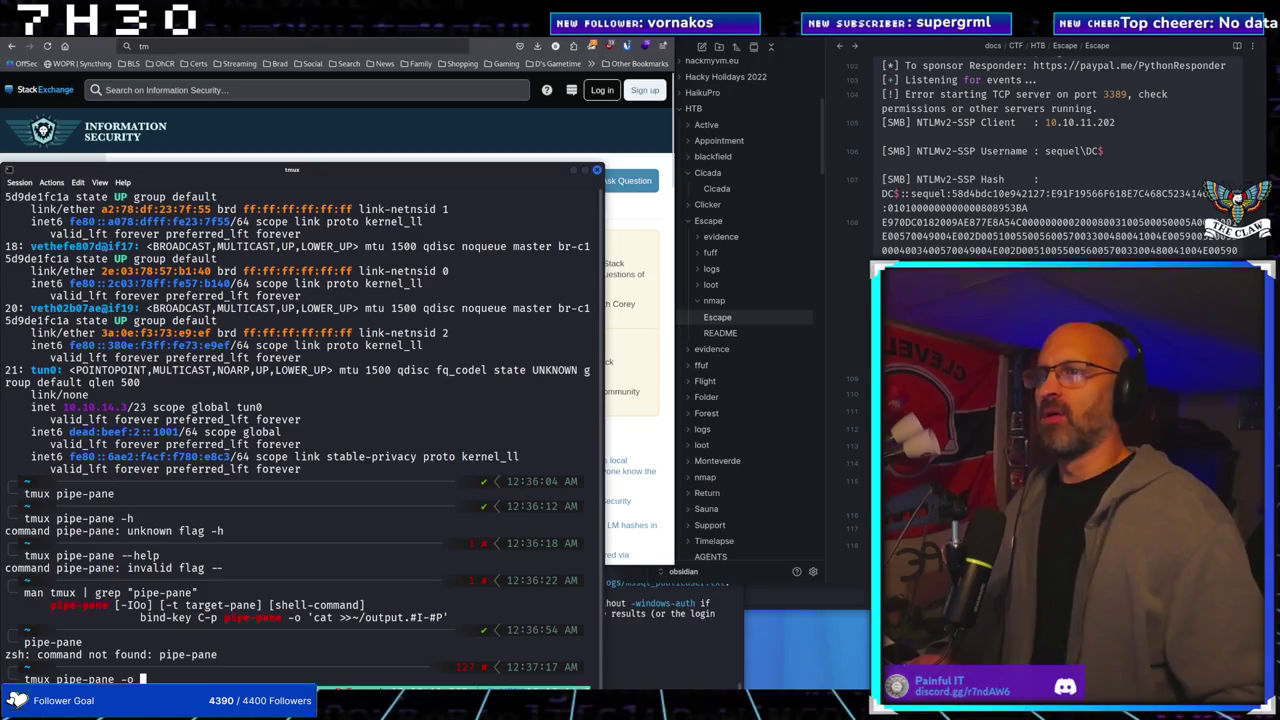
{"action": "key", "text": "alt+Tab"}
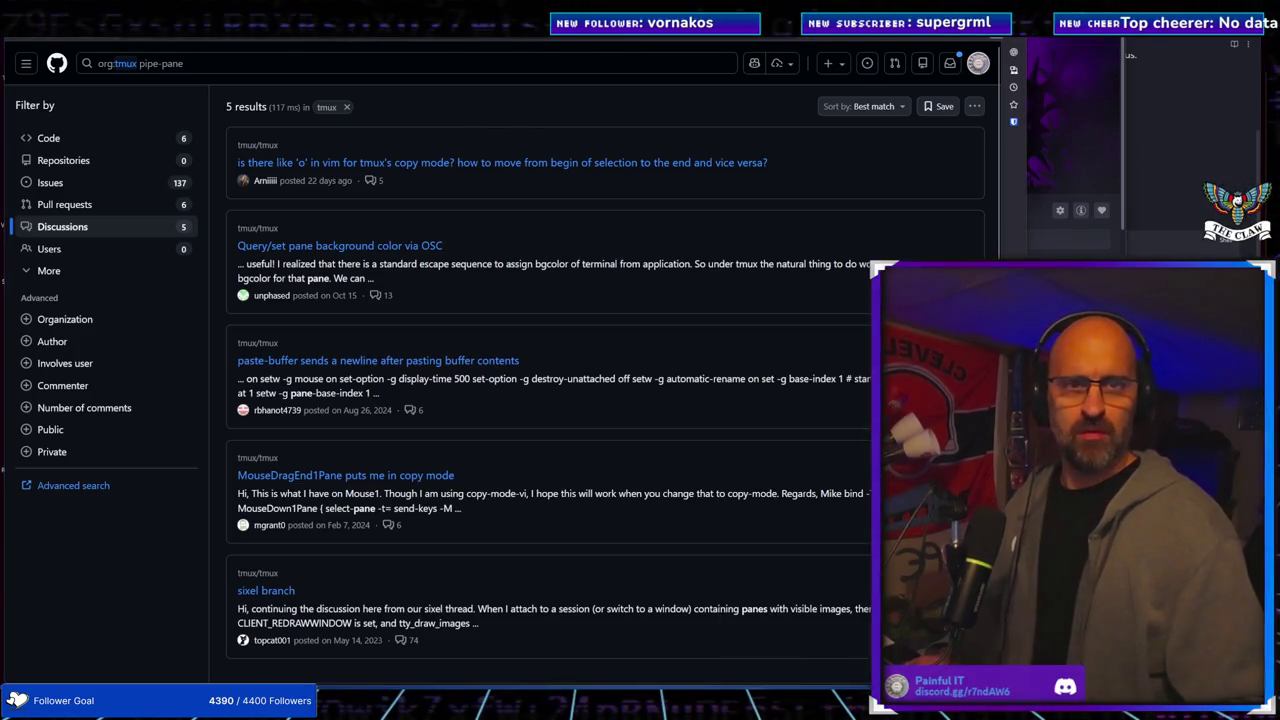
Bring up the ChatGPT chat showing the Browns' record since 1966, about 376–499–5
{"action": "key", "text": "alt+Tab"}
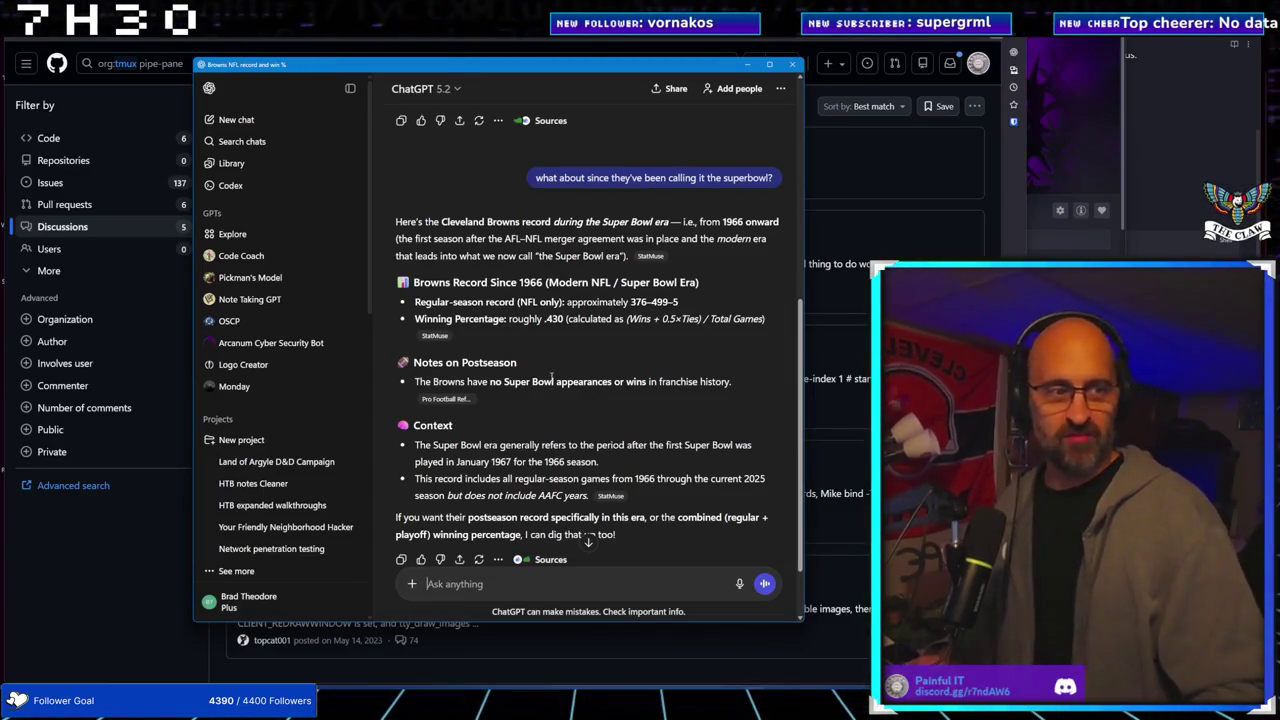
{"action": "scroll", "coordinate": [551, 376], "scroll_direction": "down", "scroll_amount": 1}
{"action": "scroll", "coordinate": [551, 376], "scroll_direction": "up", "scroll_amount": 1}
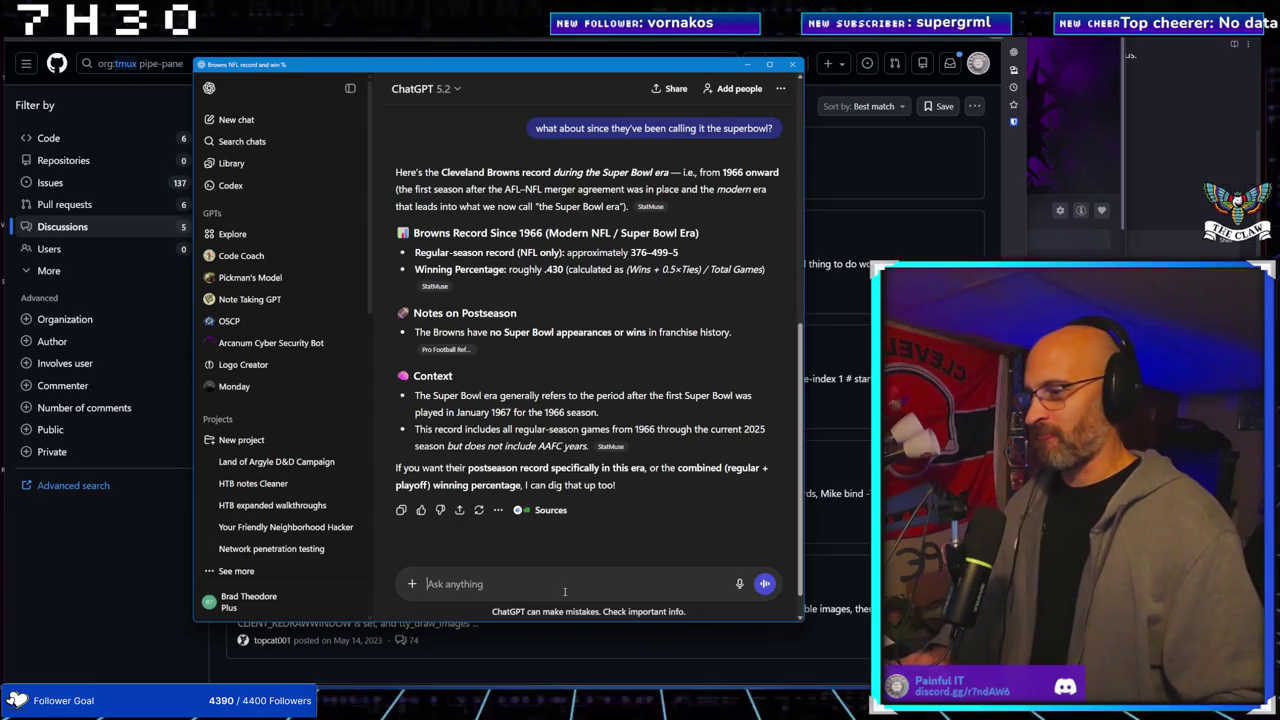
Start a blank ChatGPT chat, then clear the unfinished pipe-pane command in the Kali tmux terminal
{"action": "left_click", "coordinate": [245, 119]}
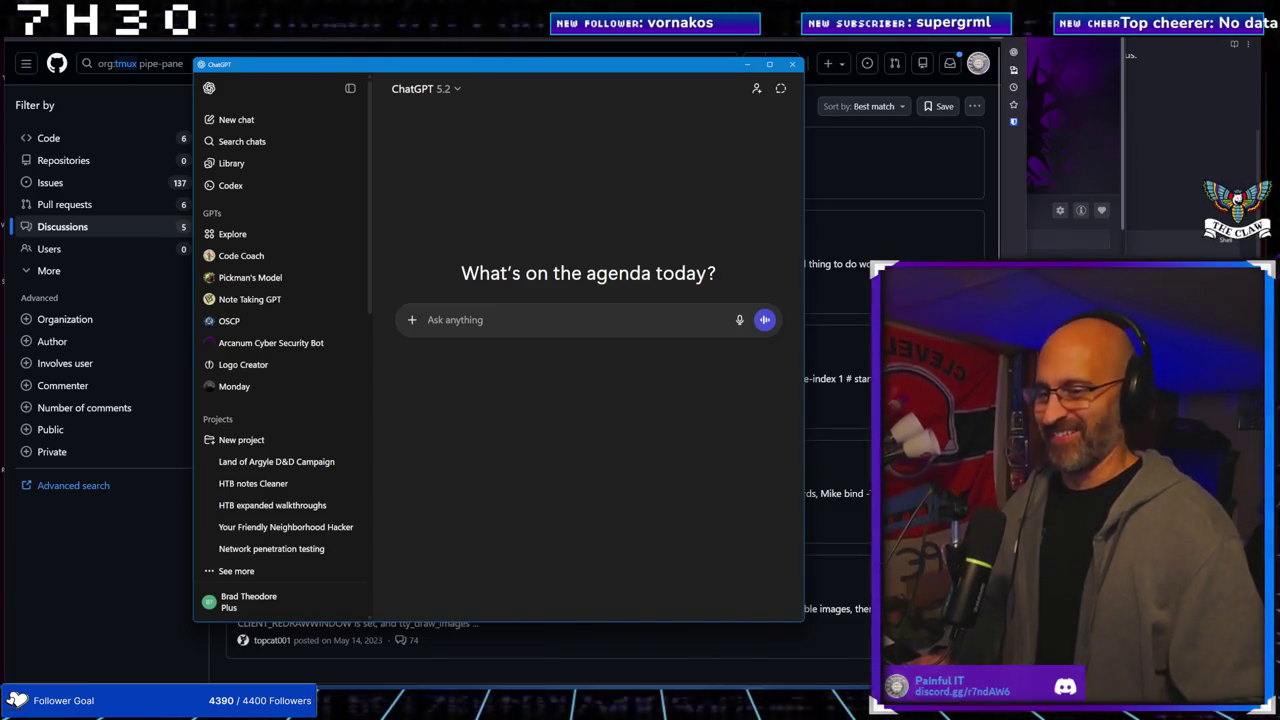
{"action": "mouse_move", "coordinate": [708, 705]}
{"action": "mouse_move", "coordinate": [663, 654]}
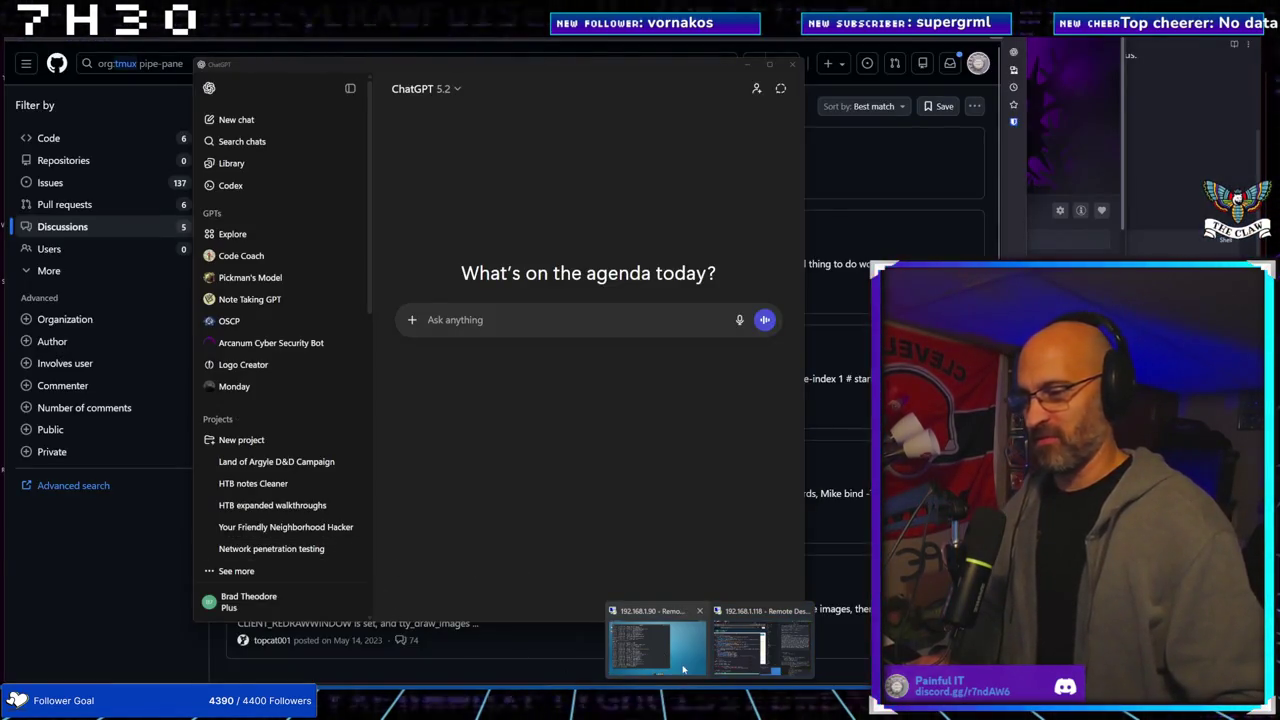
{"action": "left_click", "coordinate": [656, 648]}
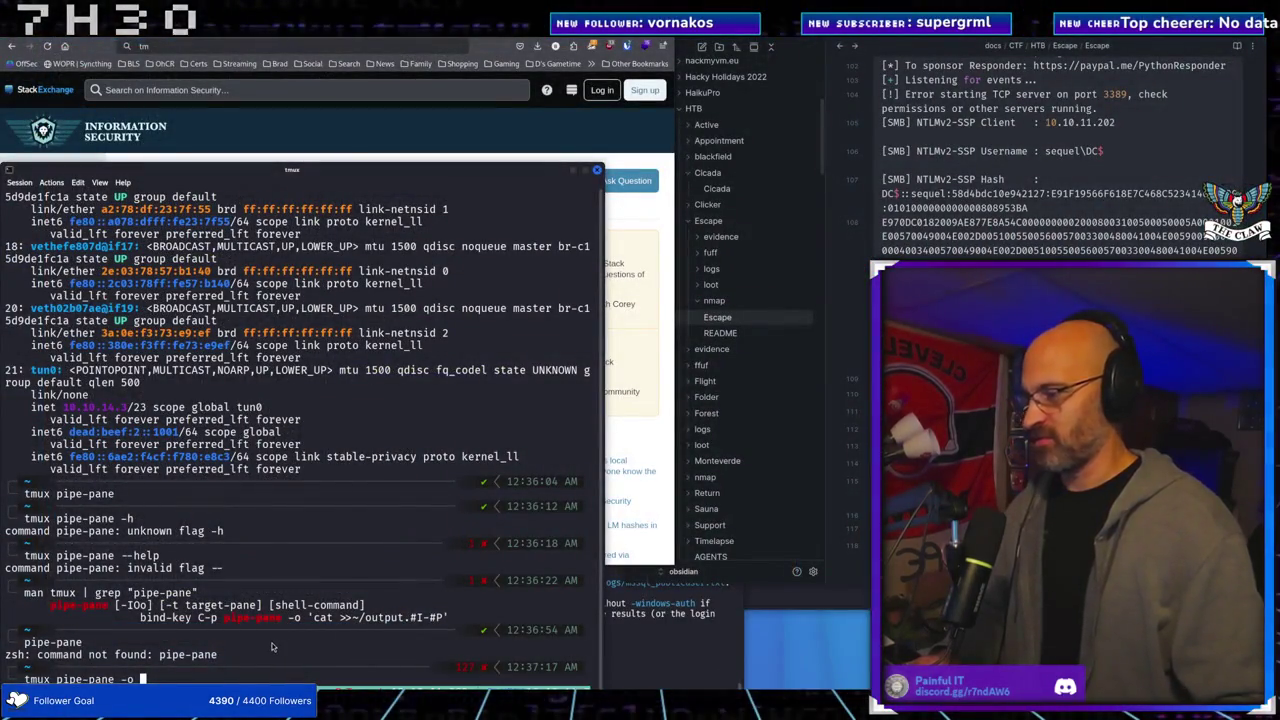
{"action": "key", "text": "BackSpace"}
{"action": "key", "text": "BackSpace"}
{"action": "key", "text": "BackSpace"}
{"action": "key", "text": "BackSpace"}
{"action": "key", "text": "BackSpace"}
{"action": "key", "text": "BackSpace"}
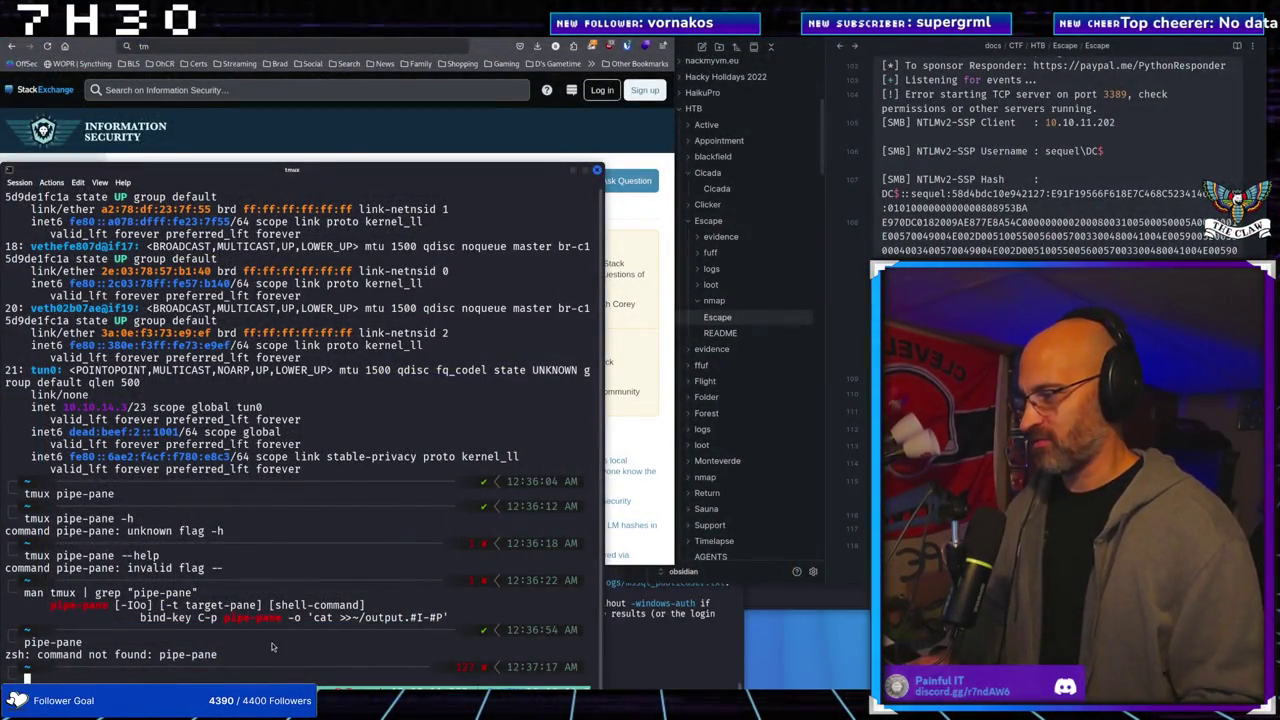
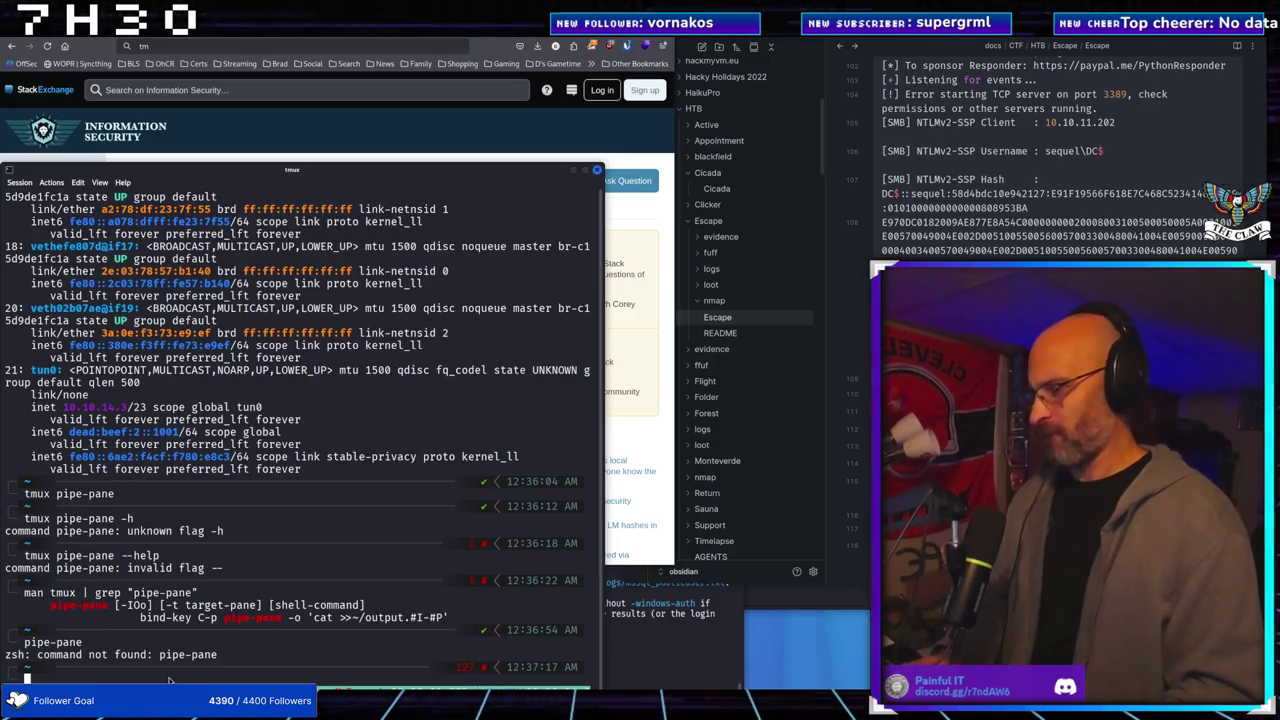
List the home folder with ll and clear the mistyped 'la' from the prompt
{"action": "type", "text": "ll"}
{"action": "key", "text": "Return"}
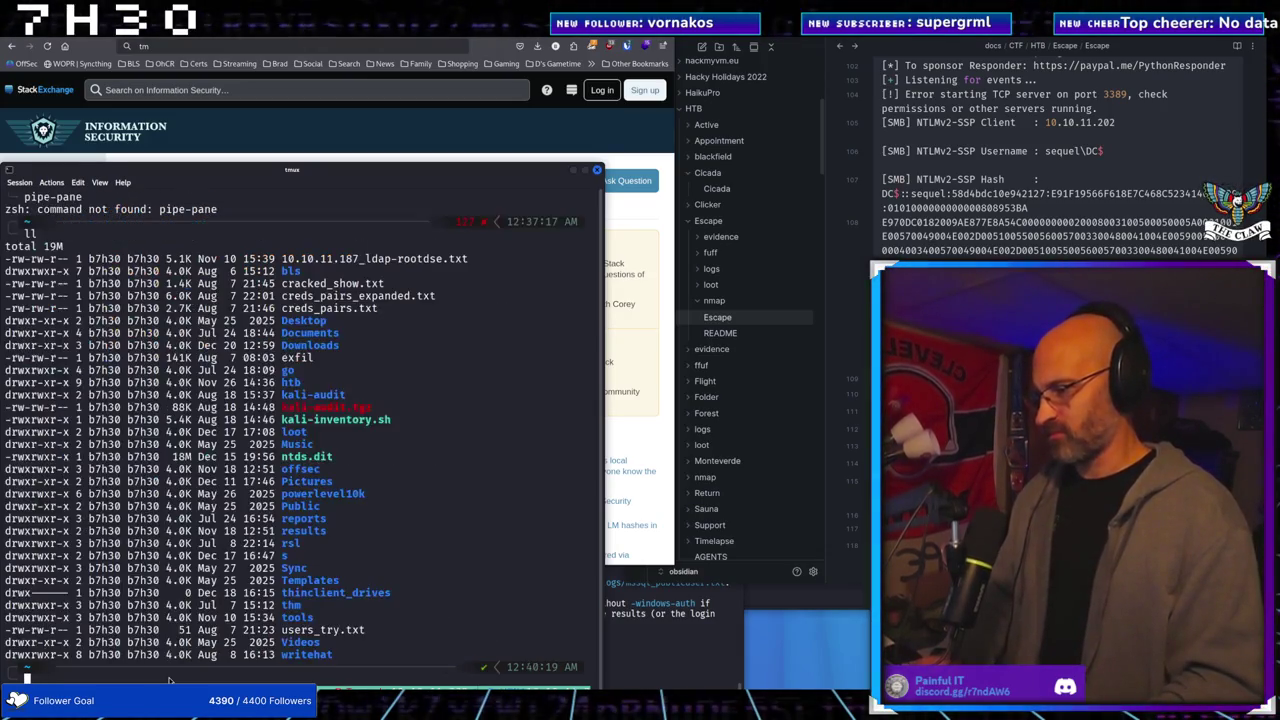
{"action": "type", "text": "la"}
{"action": "key", "text": "BackSpace"}
{"action": "key", "text": "BackSpace"}
Show the machine's network interface addresses with ip a
{"action": "type", "text": "ip a"}
{"action": "key", "text": "Return"}
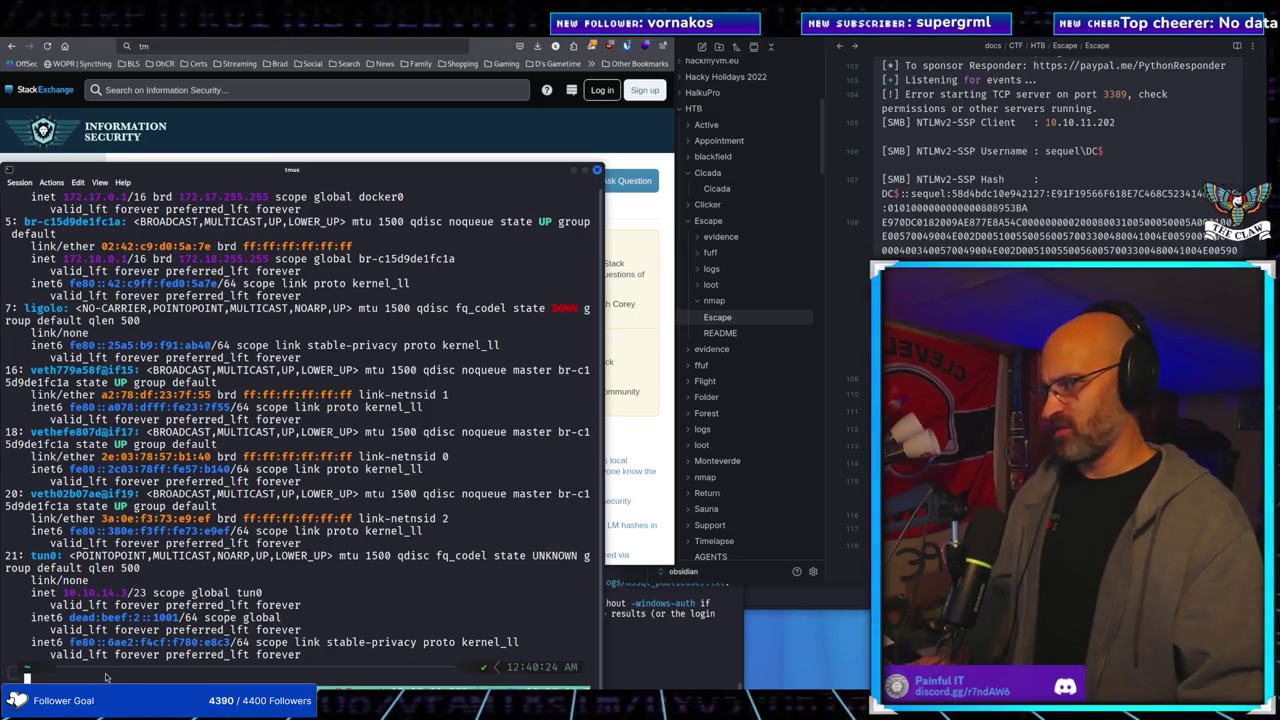
{"action": "left_click", "coordinate": [398, 123]}
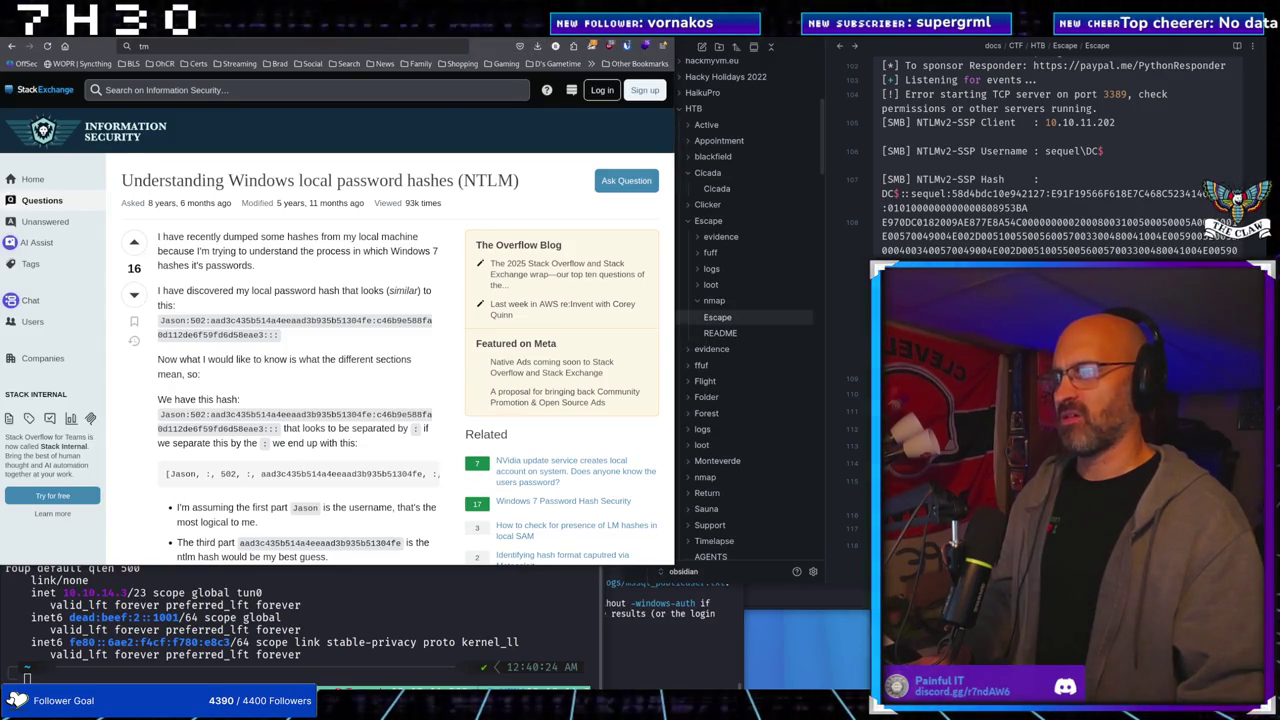
On the other workspace, search the web for 'pipe-pane start' in a new Firefox tab
{"action": "key", "text": "super+2"}
{"action": "key", "text": "super+minus"}
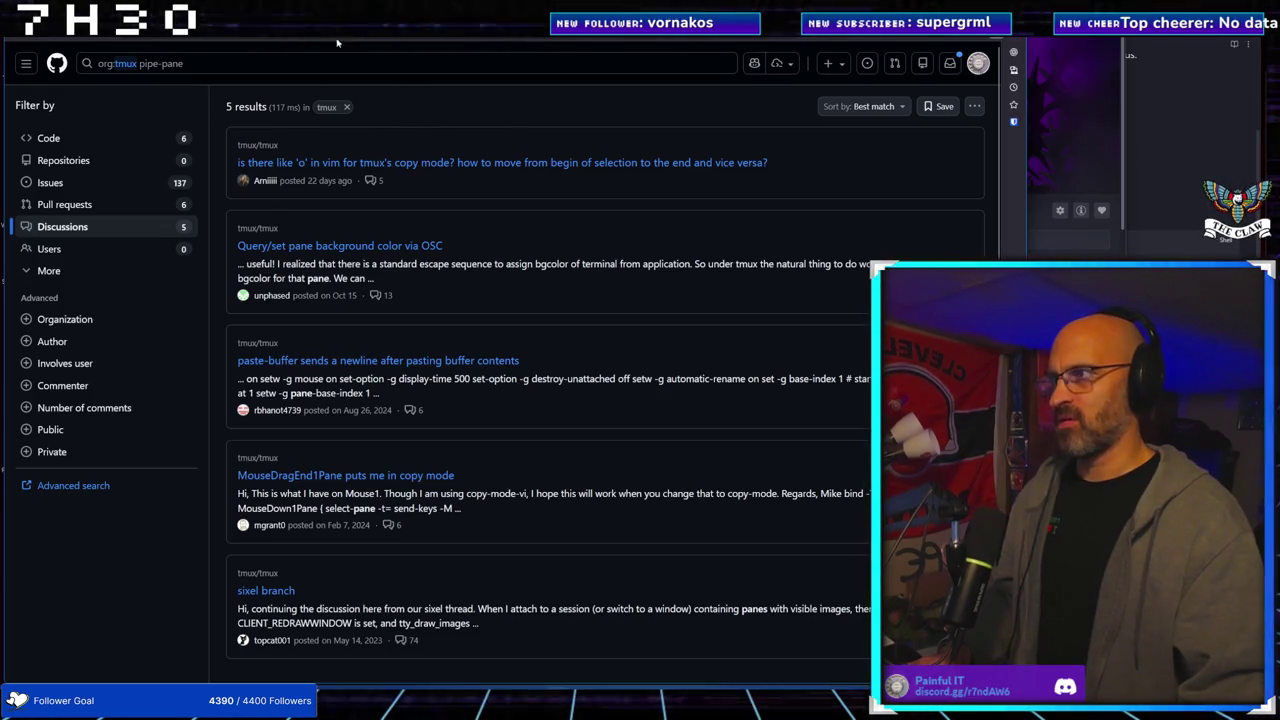
{"action": "key", "text": "ctrl+t"}
{"action": "type", "text": "pip"}
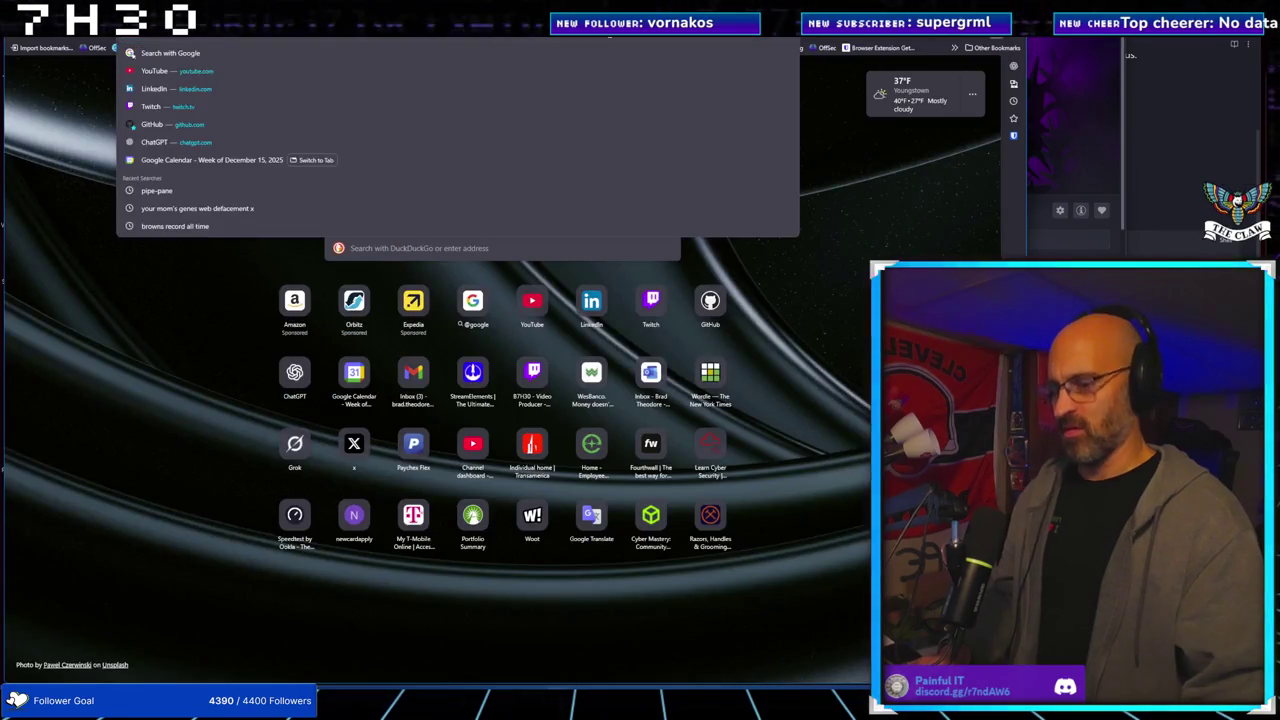
{"action": "type", "text": "e-pane"}
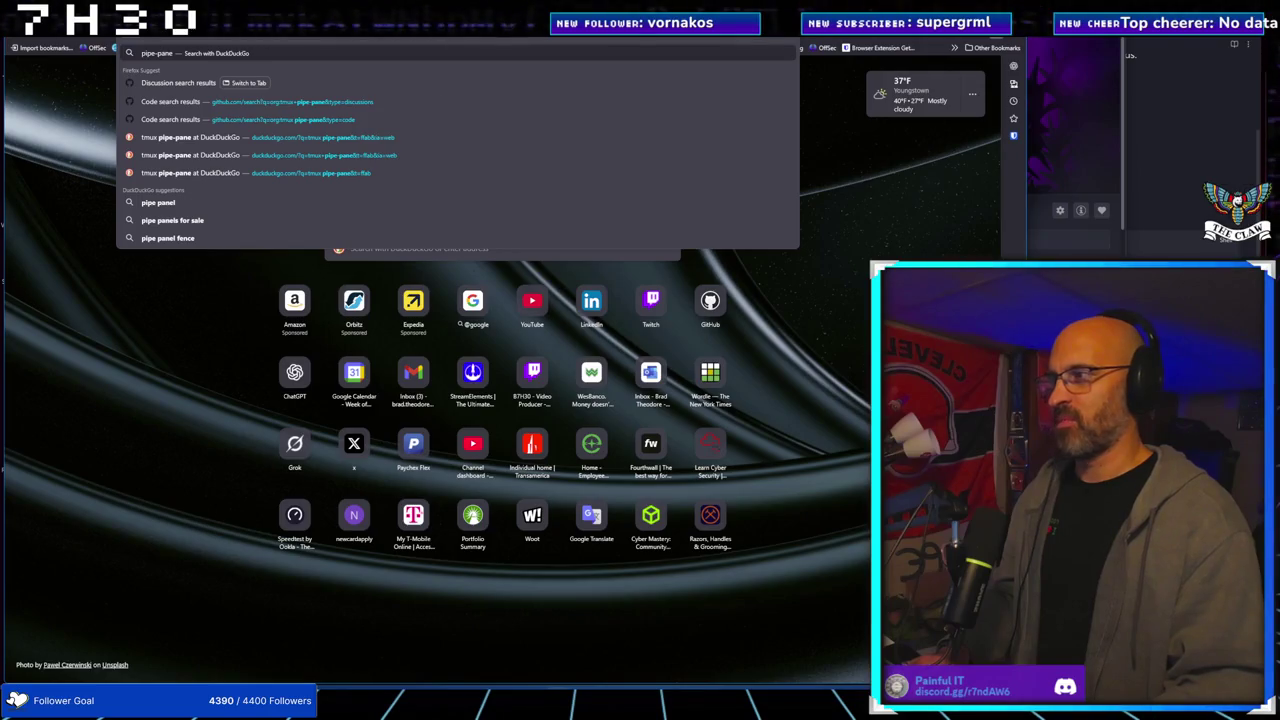
{"action": "type", "text": " start"}
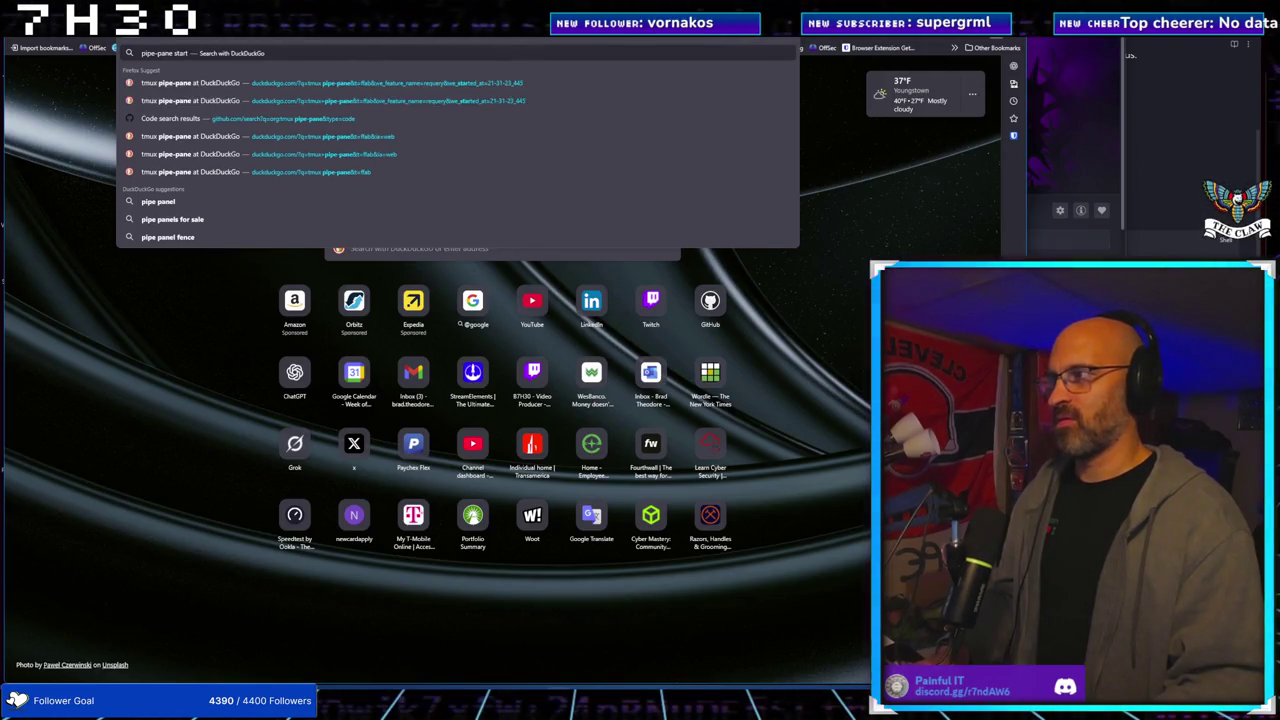
{"action": "key", "text": "Return"}
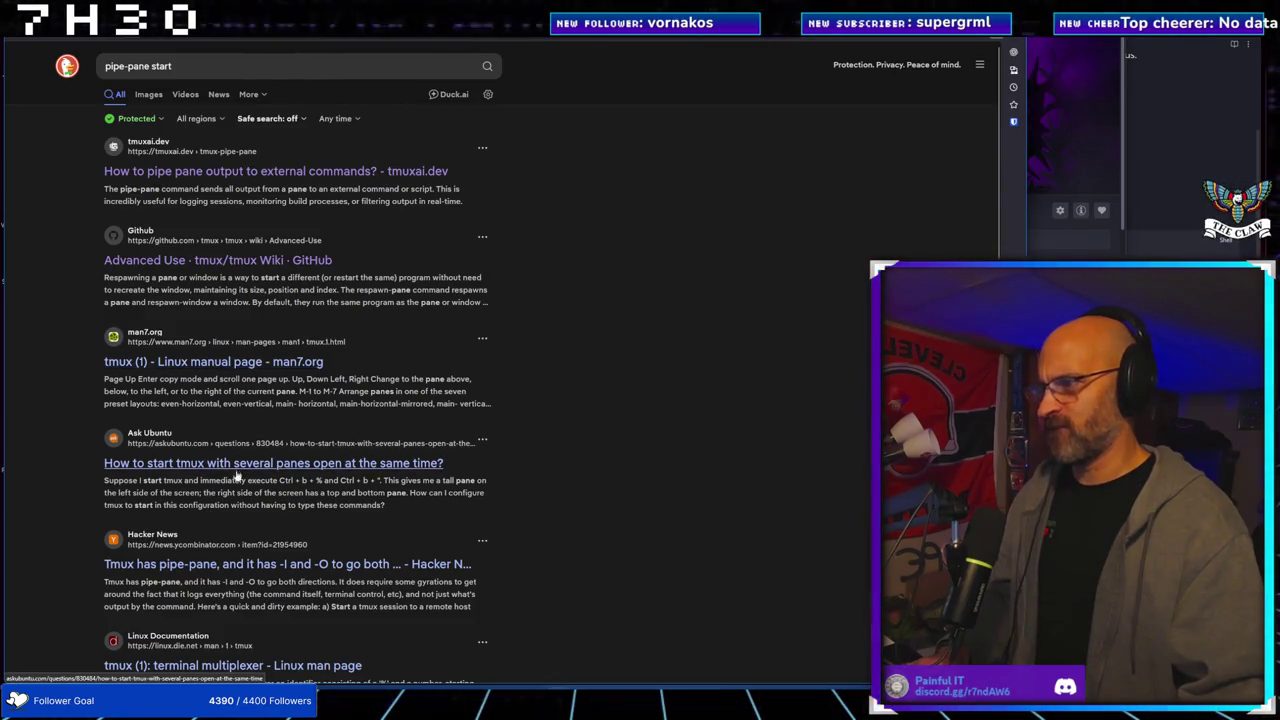
Open the Hacker News thread on tmux pipe-pane, then return to the Kali remote desktop
{"action": "left_click", "coordinate": [216, 565]}
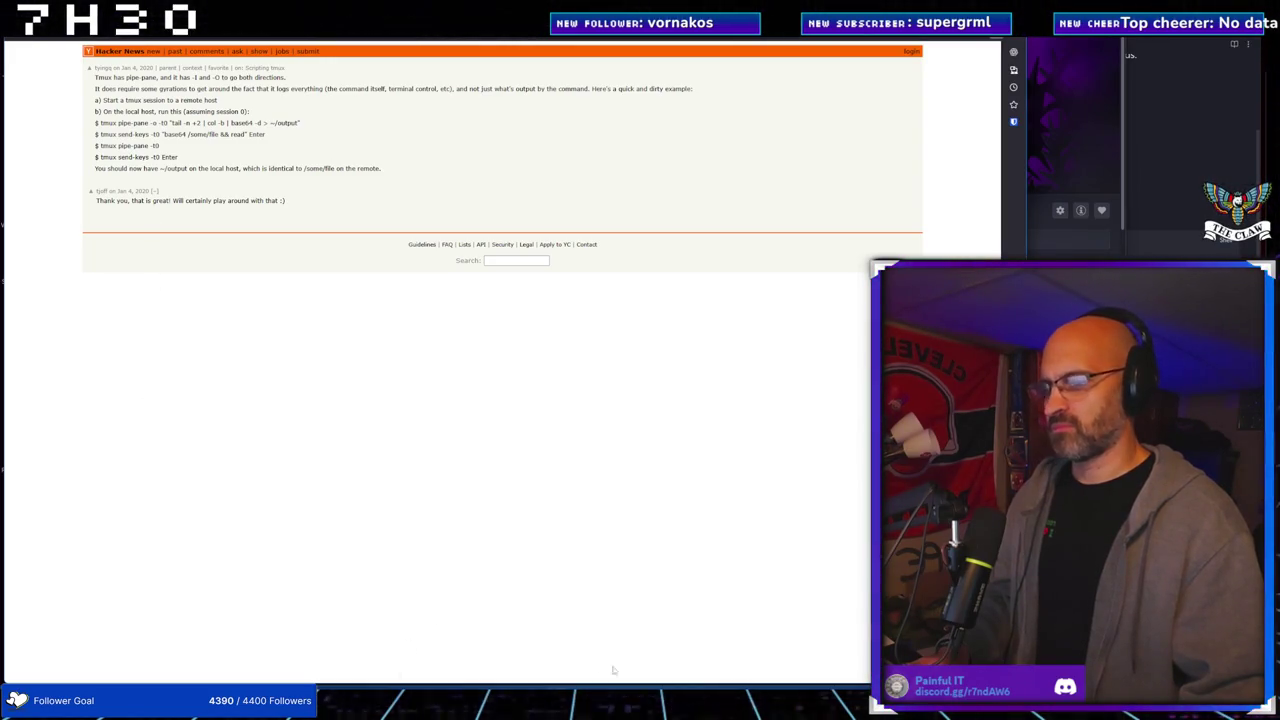
{"action": "mouse_move", "coordinate": [708, 708]}
{"action": "left_click", "coordinate": [760, 665]}
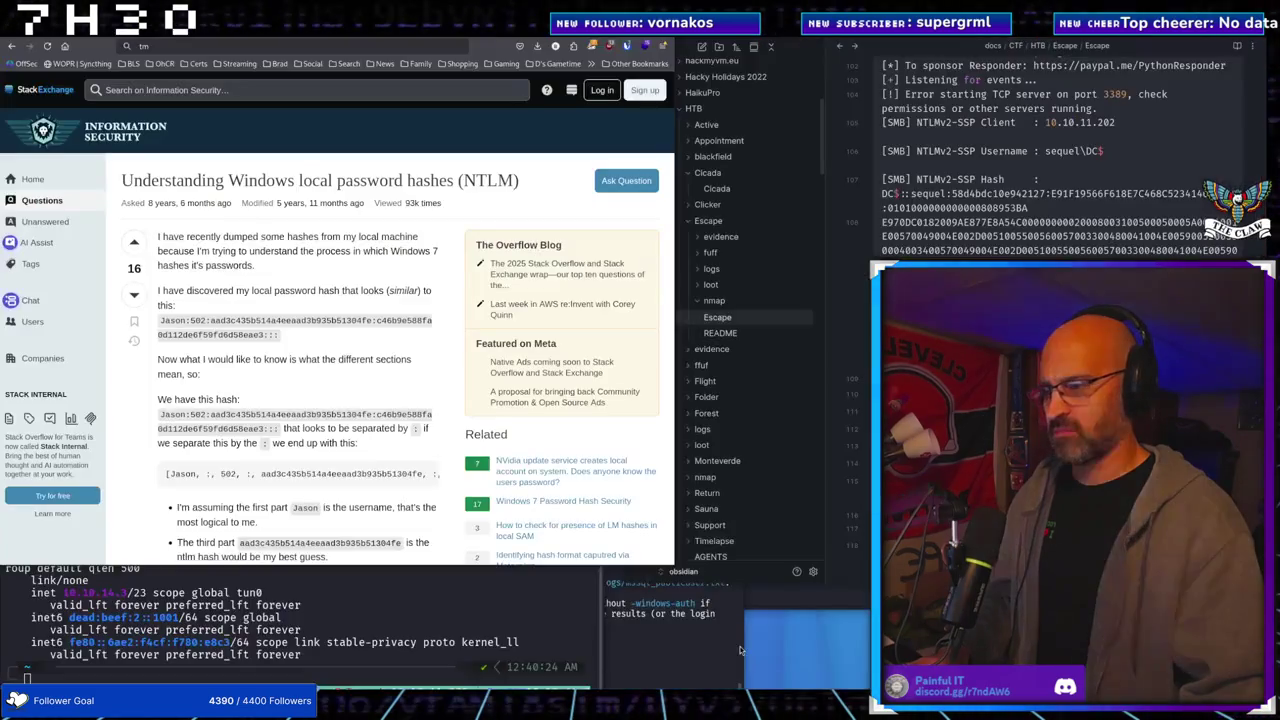
In the tmux terminal, move into ~/Documents and list its contents with ll
{"action": "left_click", "coordinate": [86, 679]}
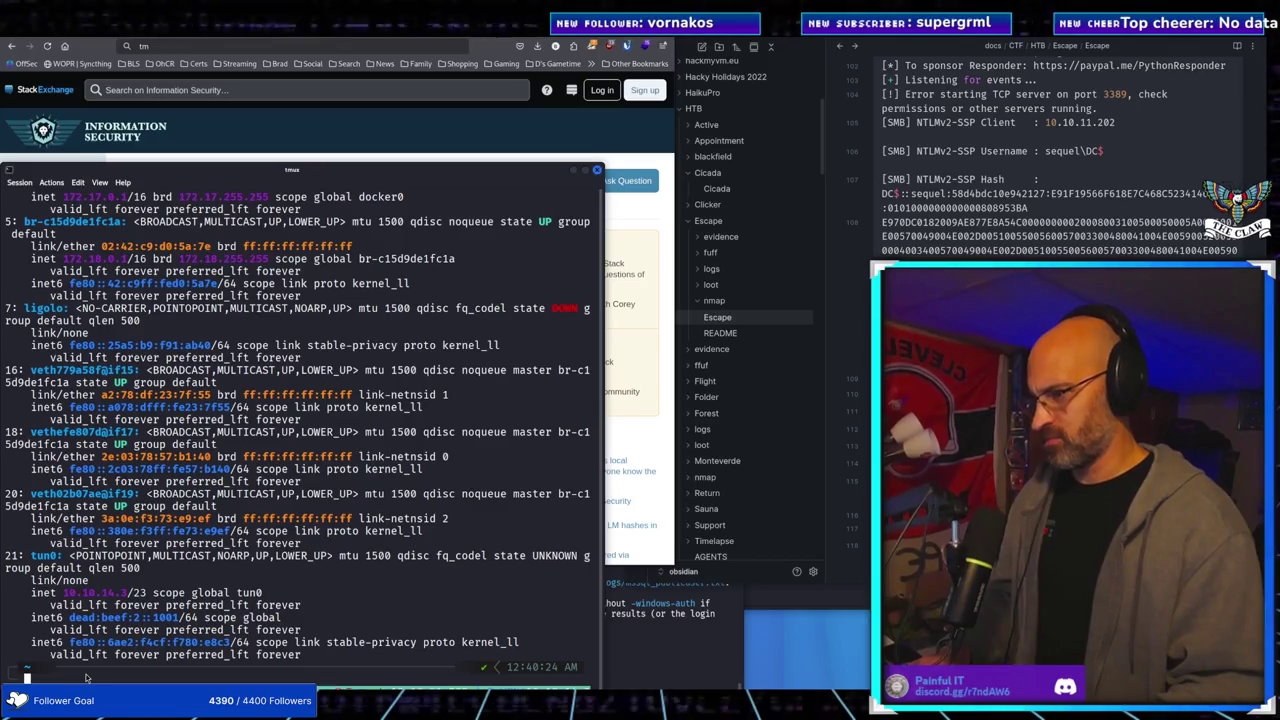
{"action": "type", "text": "cd ~/"}
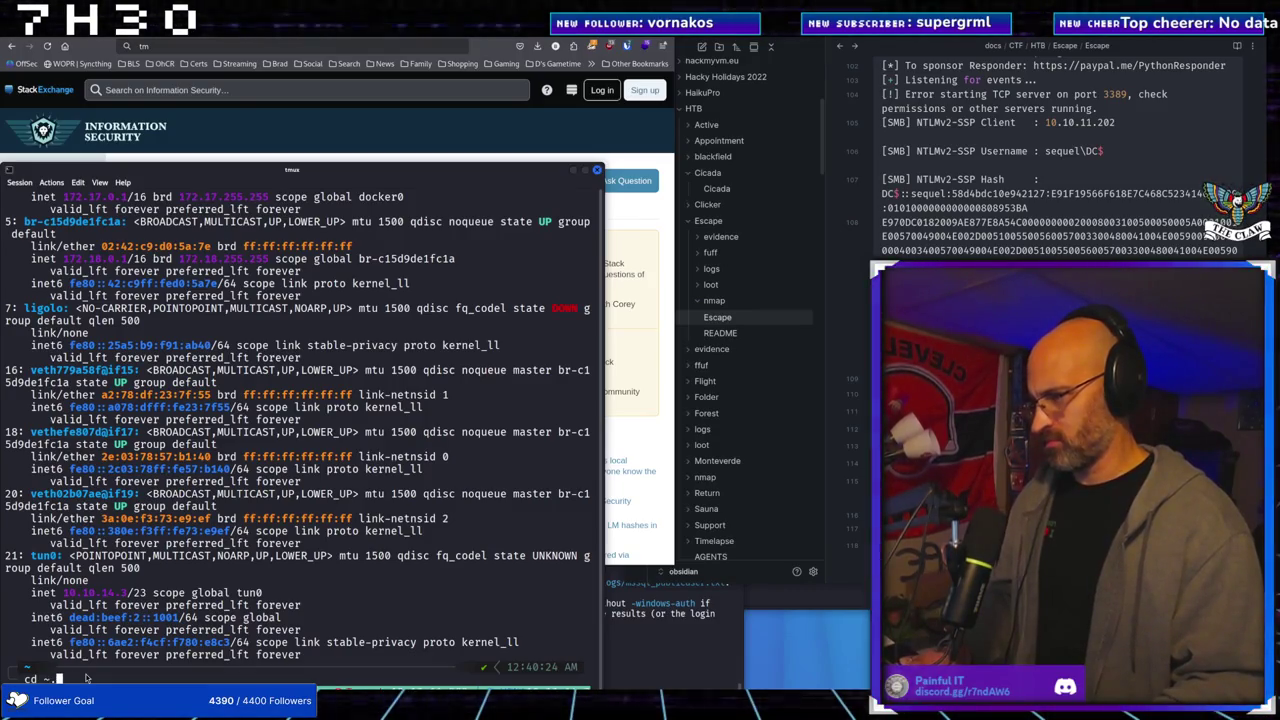
{"action": "type", "text": "D"}
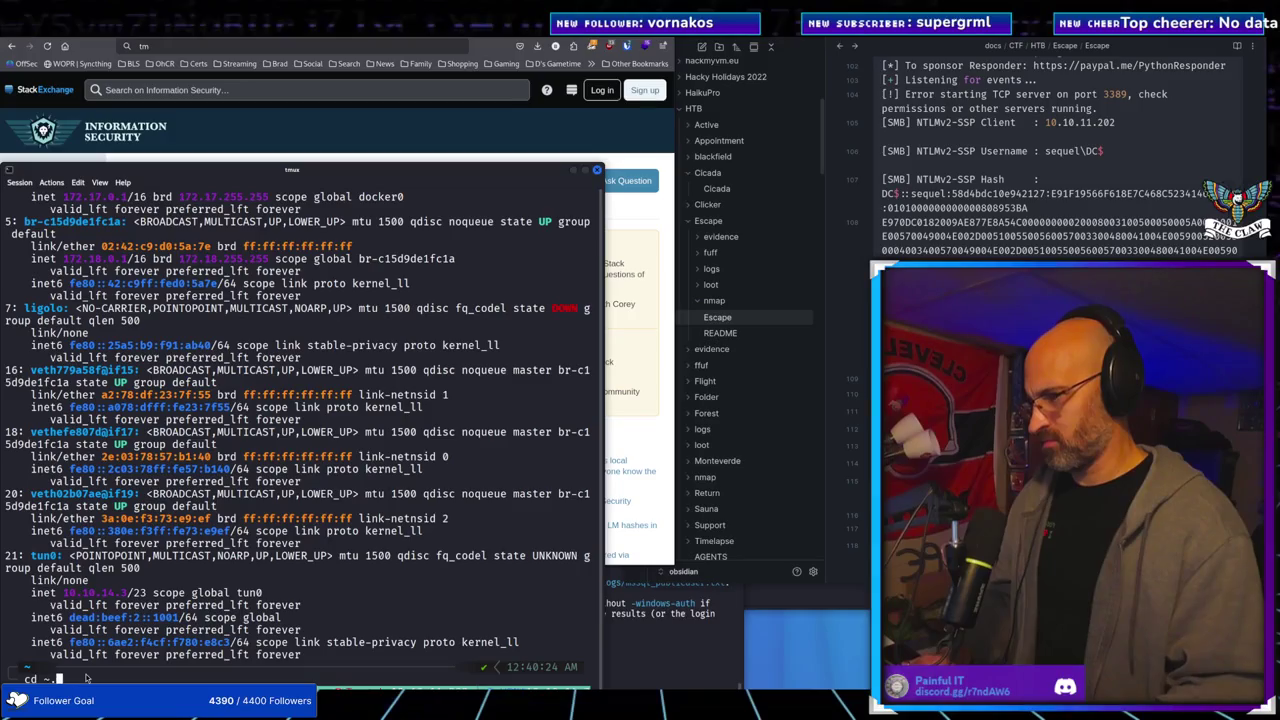
{"action": "type", "text": "ocuments/"}
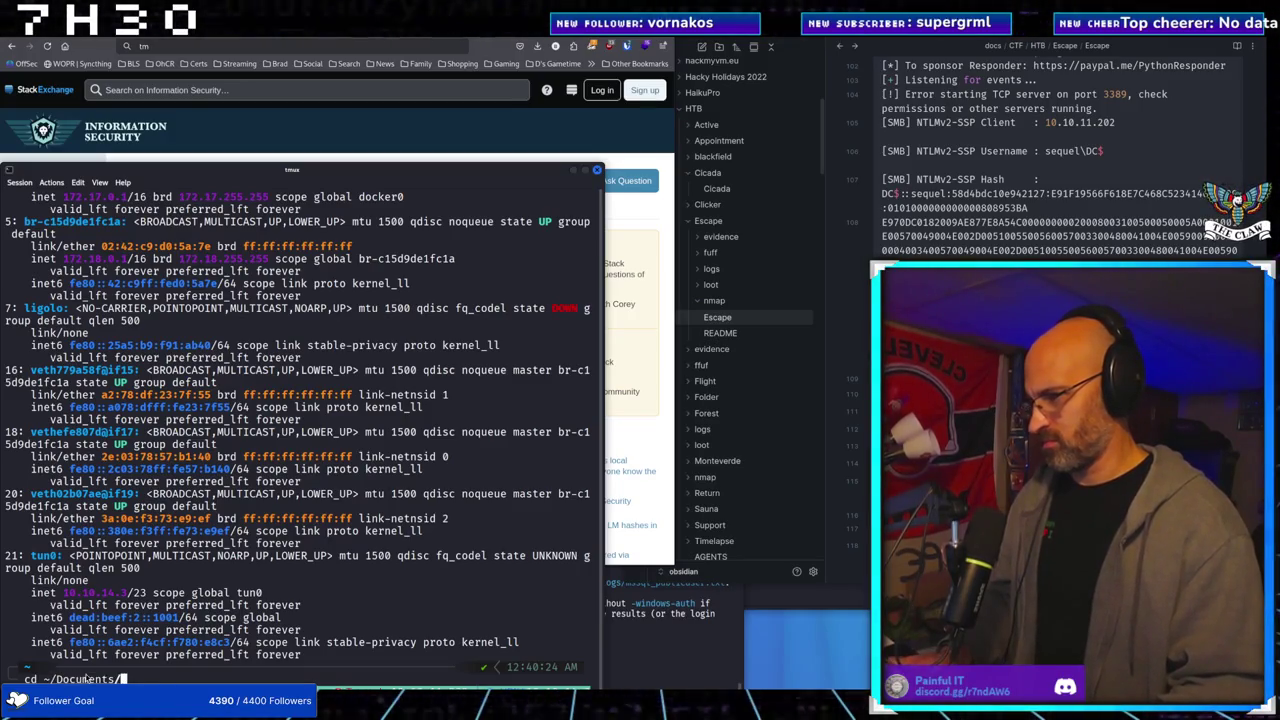
{"action": "key", "text": "Return"}
{"action": "type", "text": "ll"}
{"action": "key", "text": "Return"}
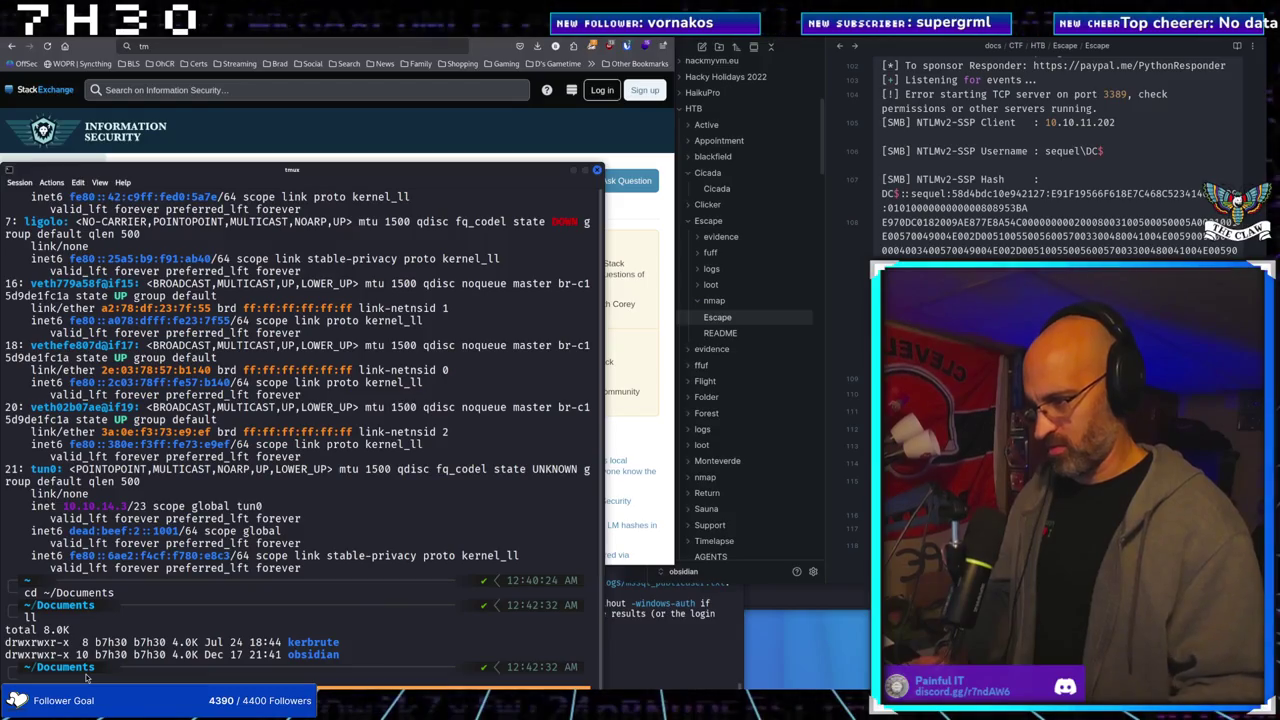
{"action": "type", "text": "ll"}
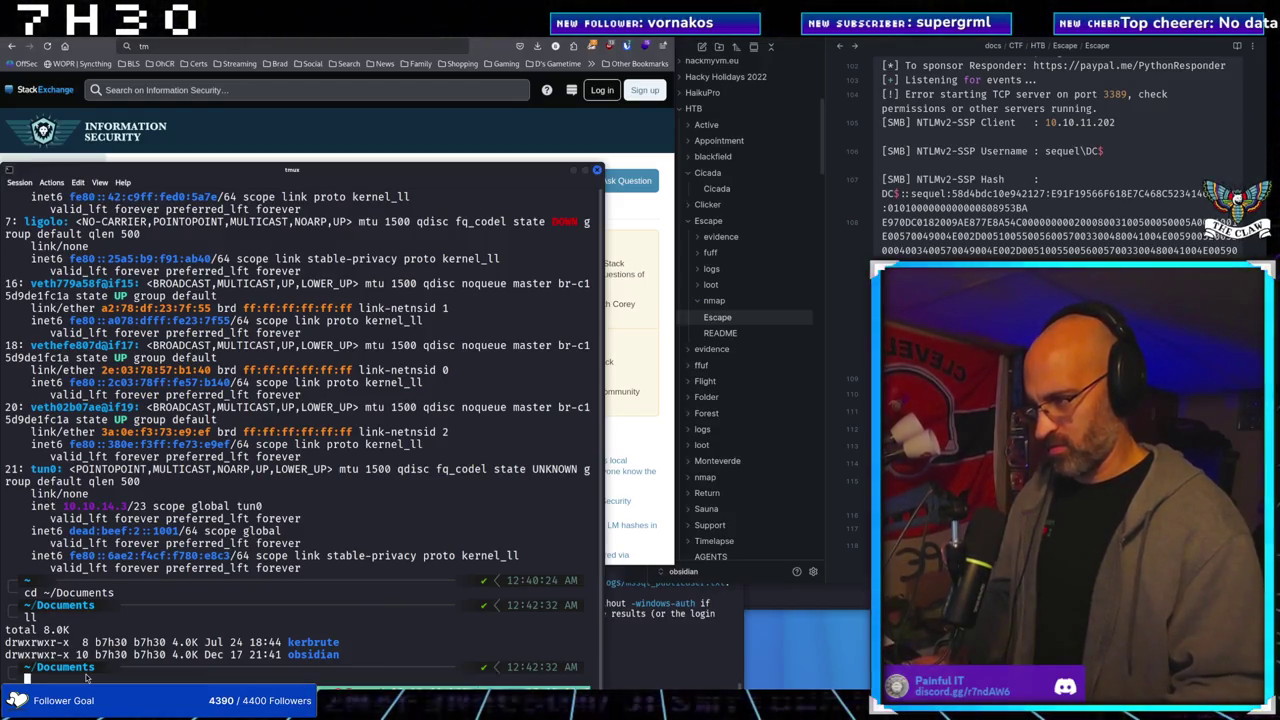
{"action": "key", "text": "Return"}
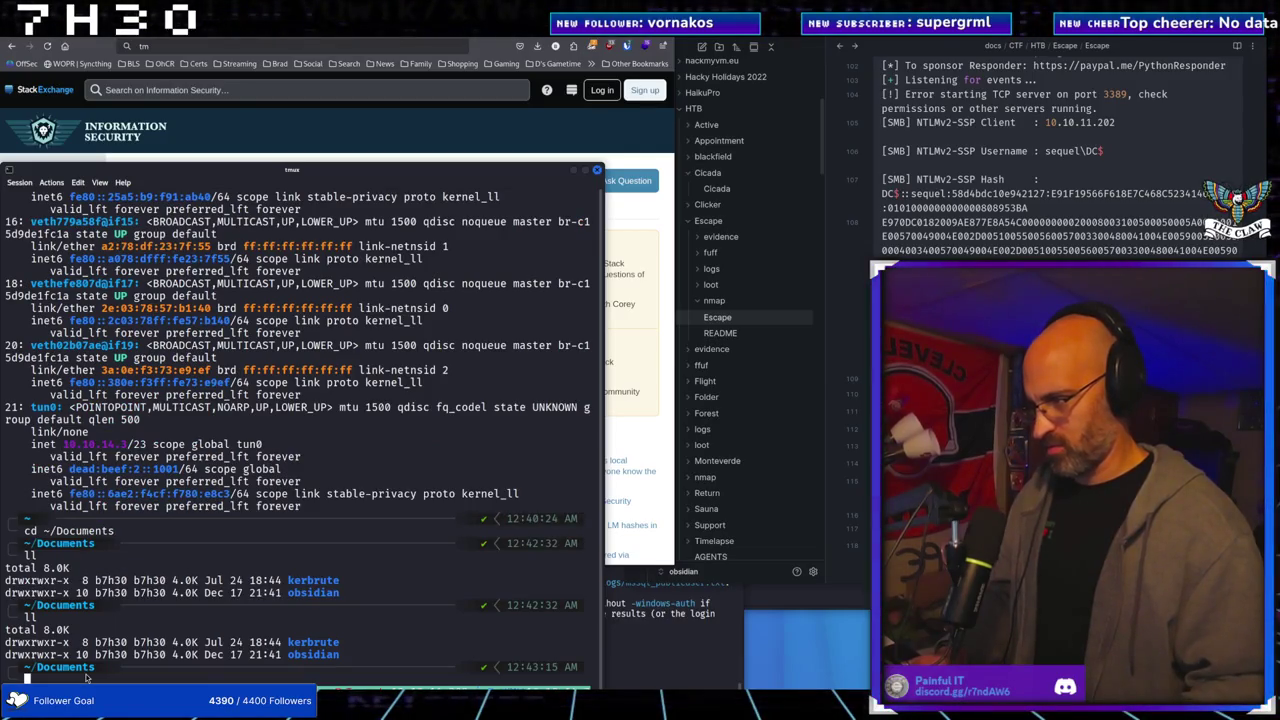
List all Documents entries with ls -aslp and show the interface addresses again with ip a
{"action": "type", "text": "ls -aslp"}
{"action": "key", "text": "Return"}
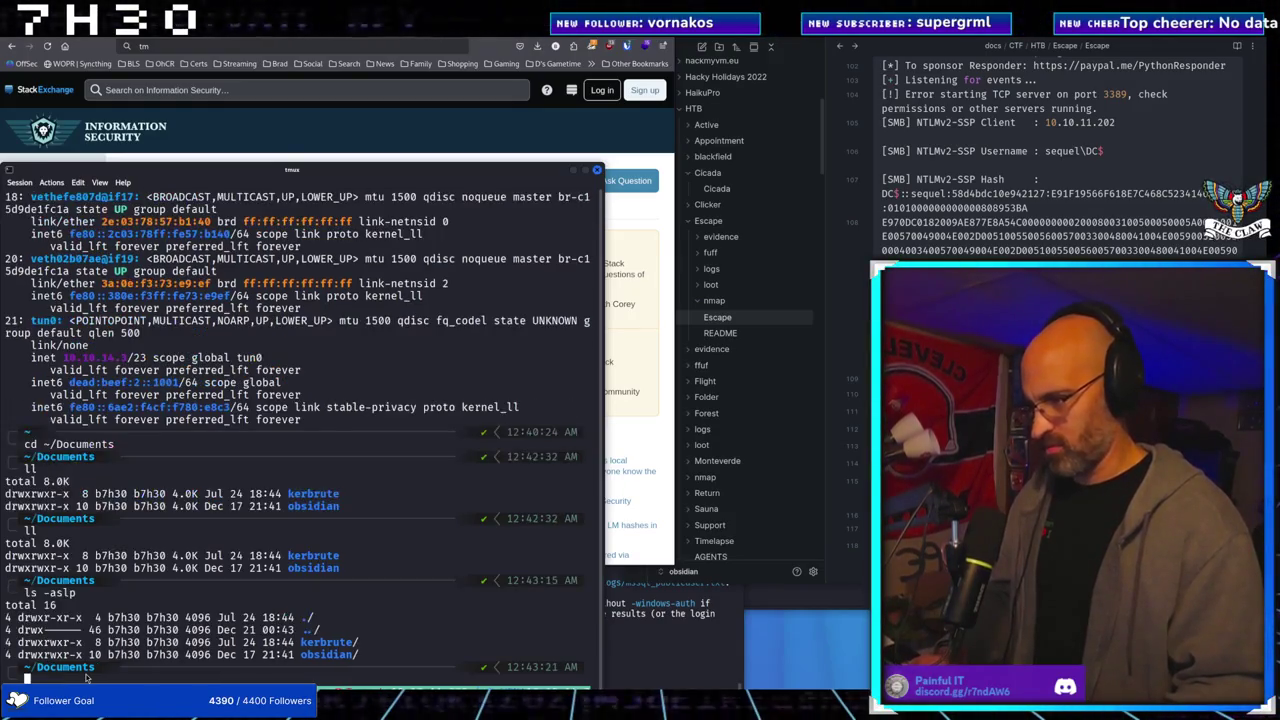
{"action": "type", "text": "ip a"}
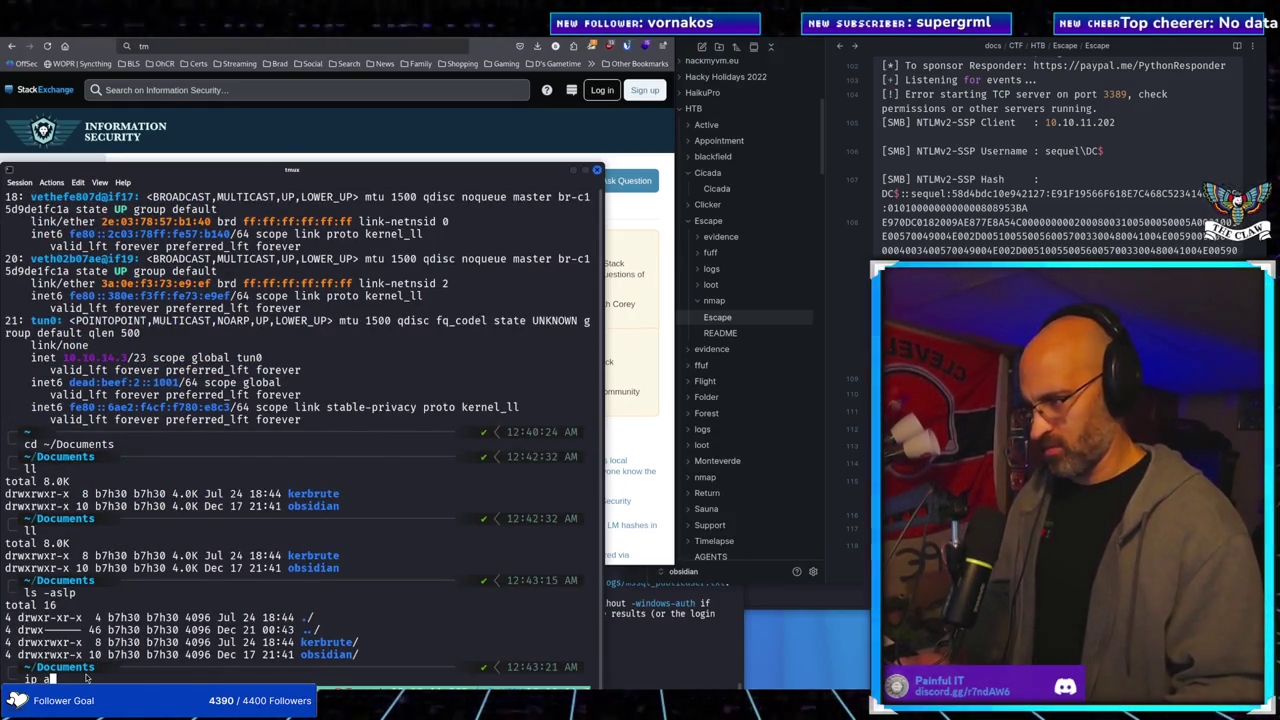
{"action": "key", "text": "Return"}
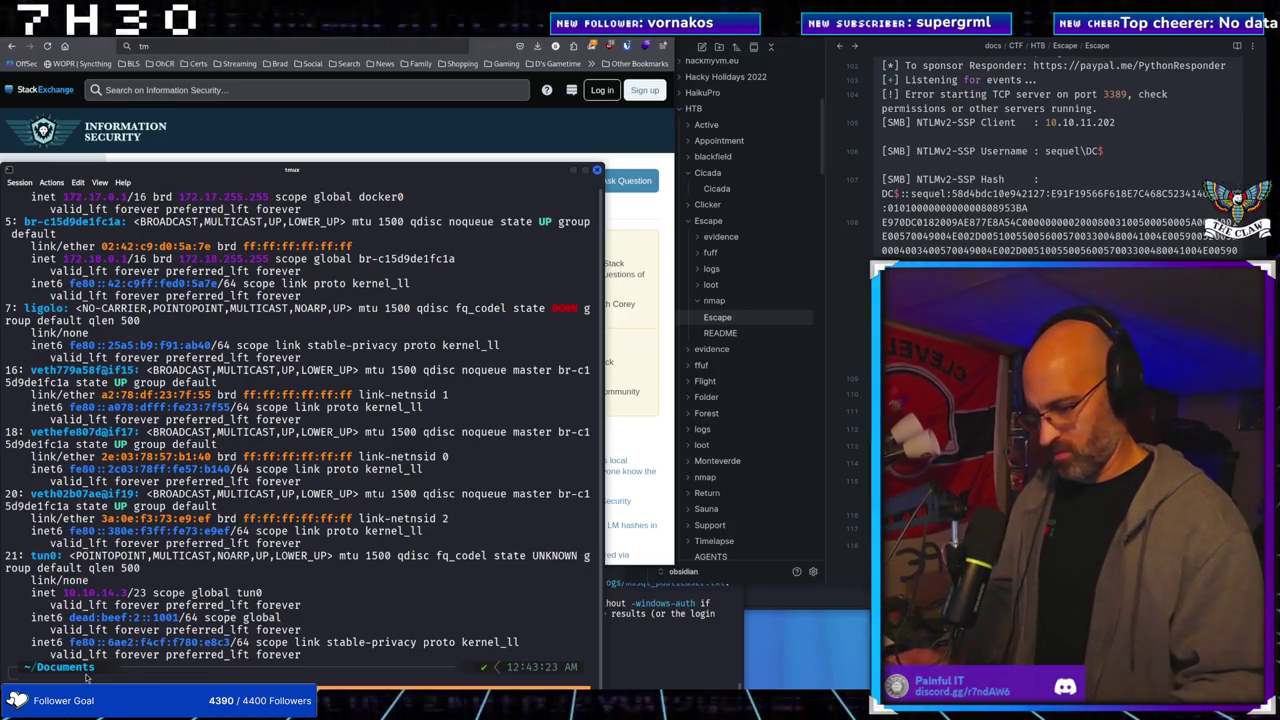
Run the detailed ls -aslh listing of Documents, then hide the terminal window
{"action": "type", "text": "ls -aslh"}
{"action": "key", "text": "Up"}
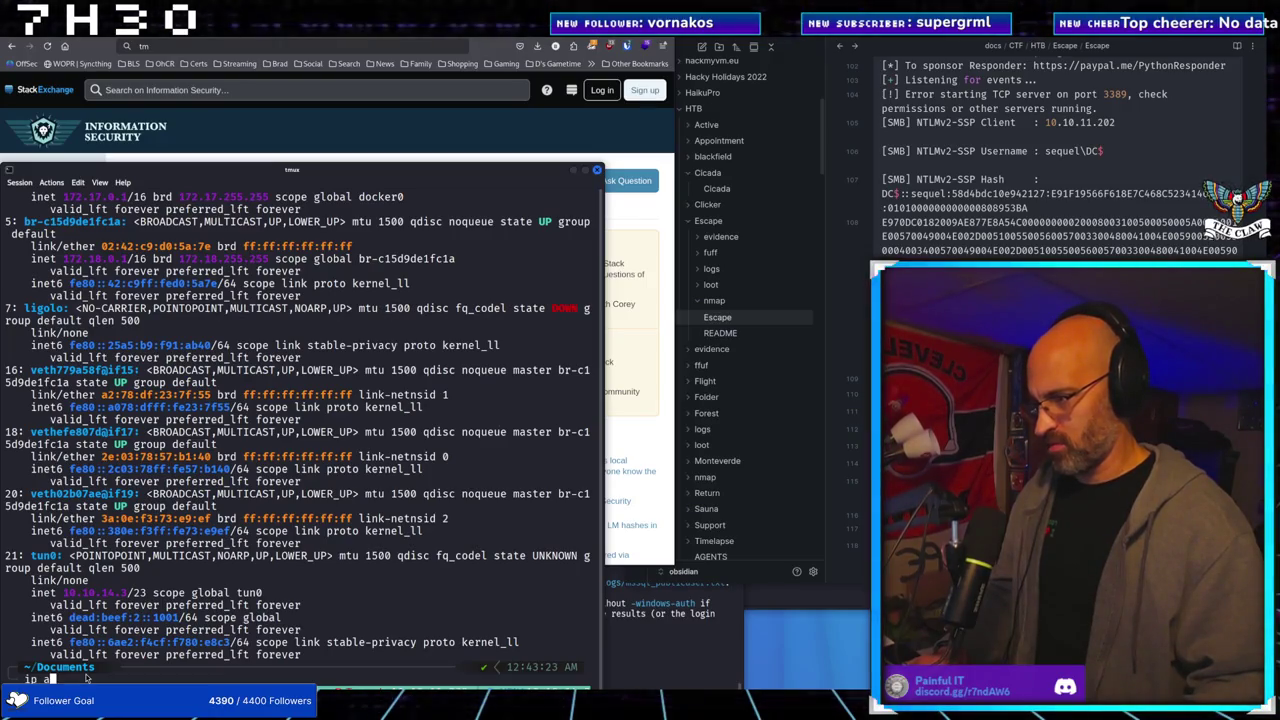
{"action": "key", "text": "Down"}
{"action": "key", "text": "Return"}
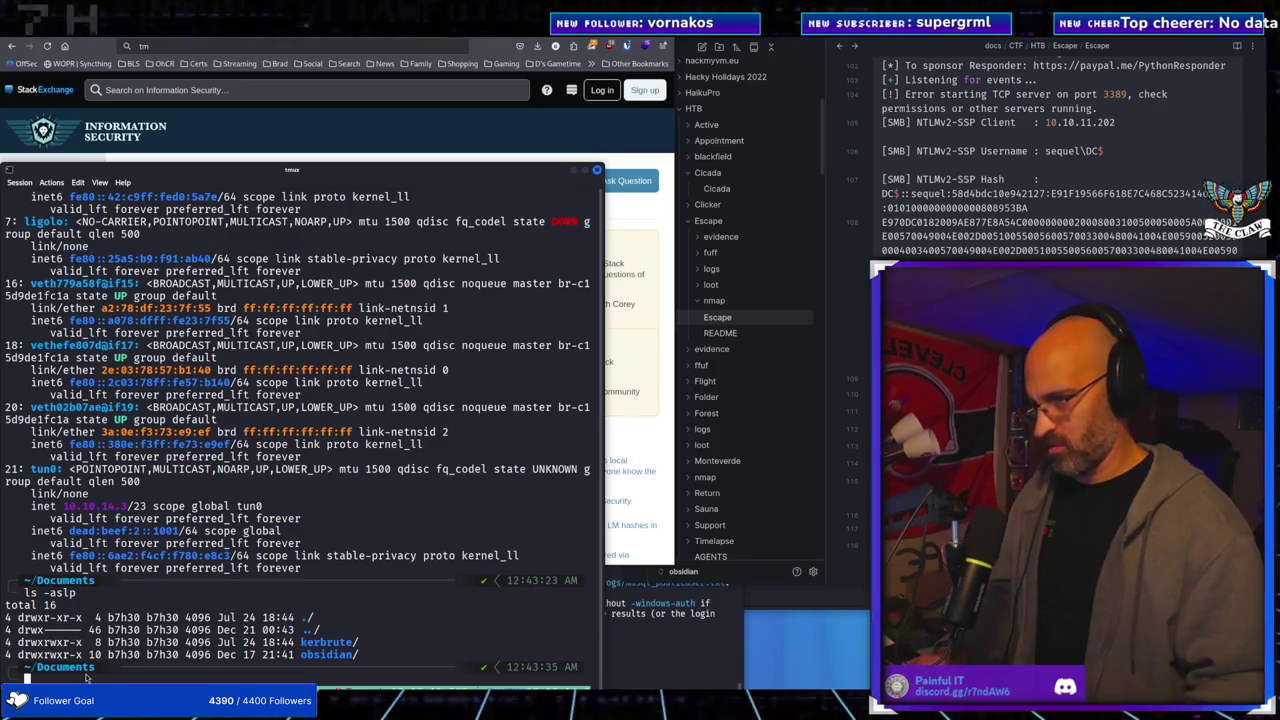
{"action": "key", "text": "F12"}
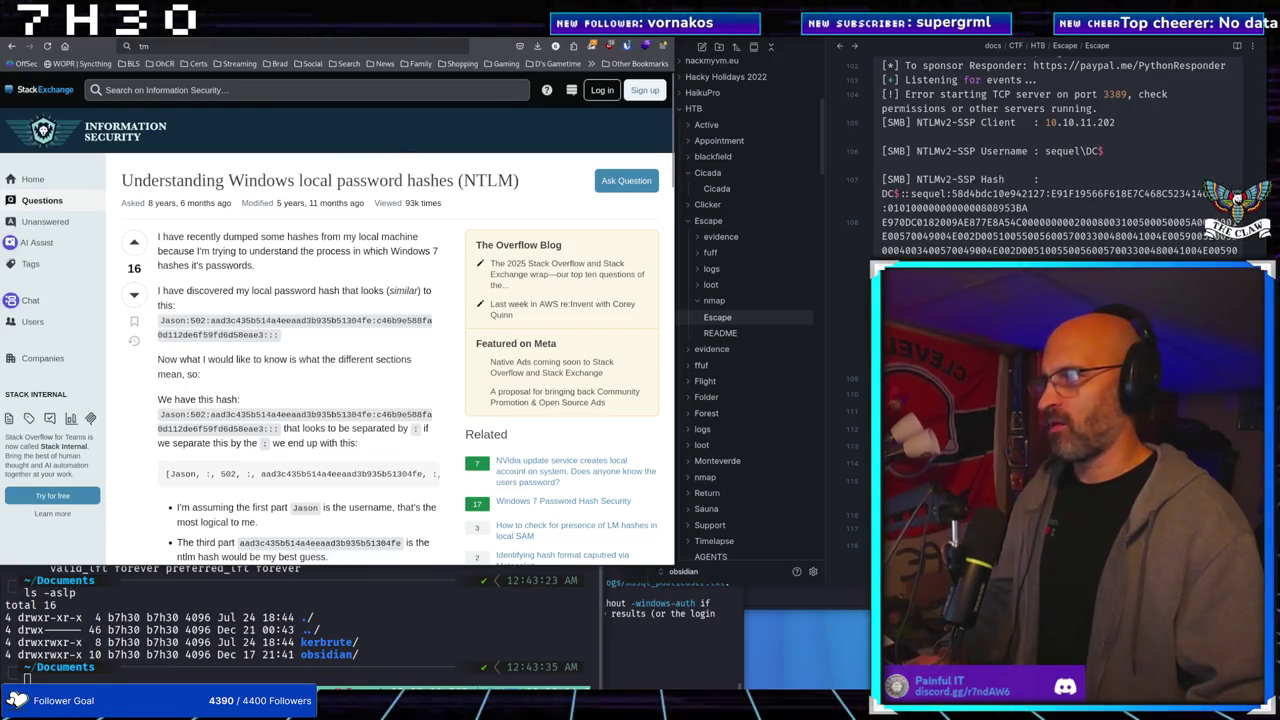
Enlarge the text on the Hacker News pipe-pane thread and bring up a new ChatGPT chat
{"action": "key", "text": "super+2"}
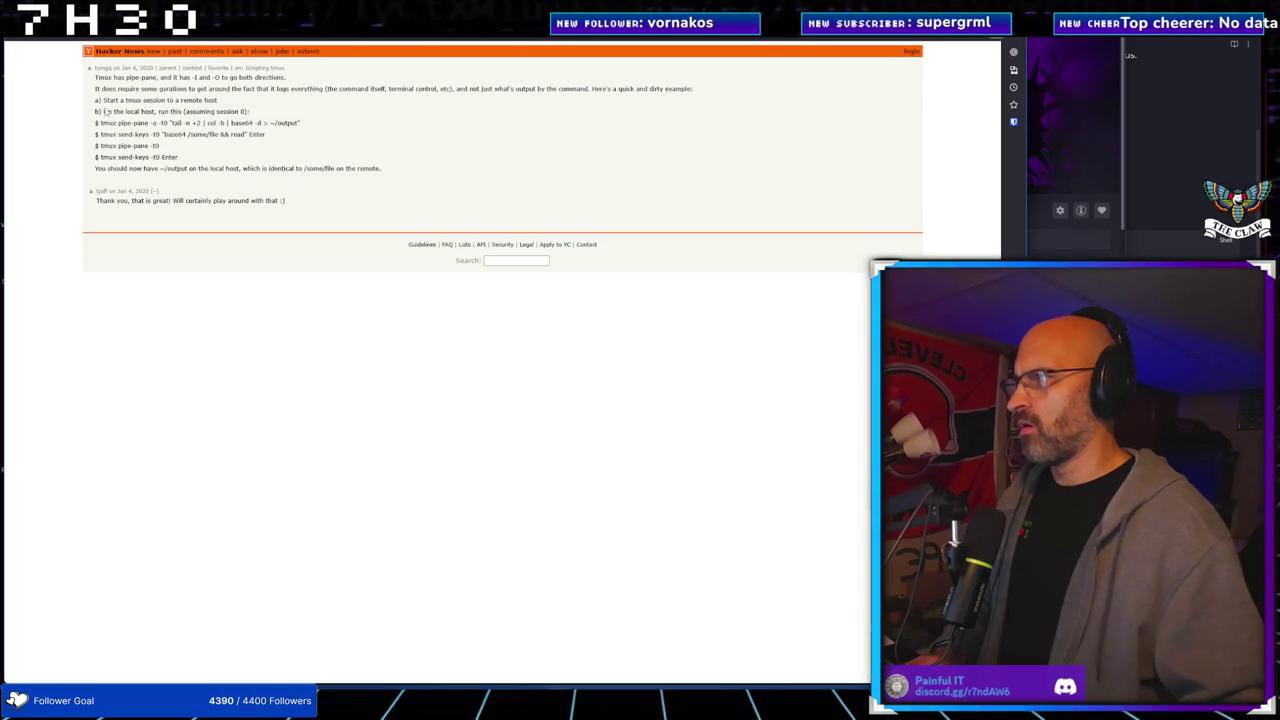
{"action": "key", "text": "ctrl+plus"}
{"action": "key", "text": "ctrl+plus"}
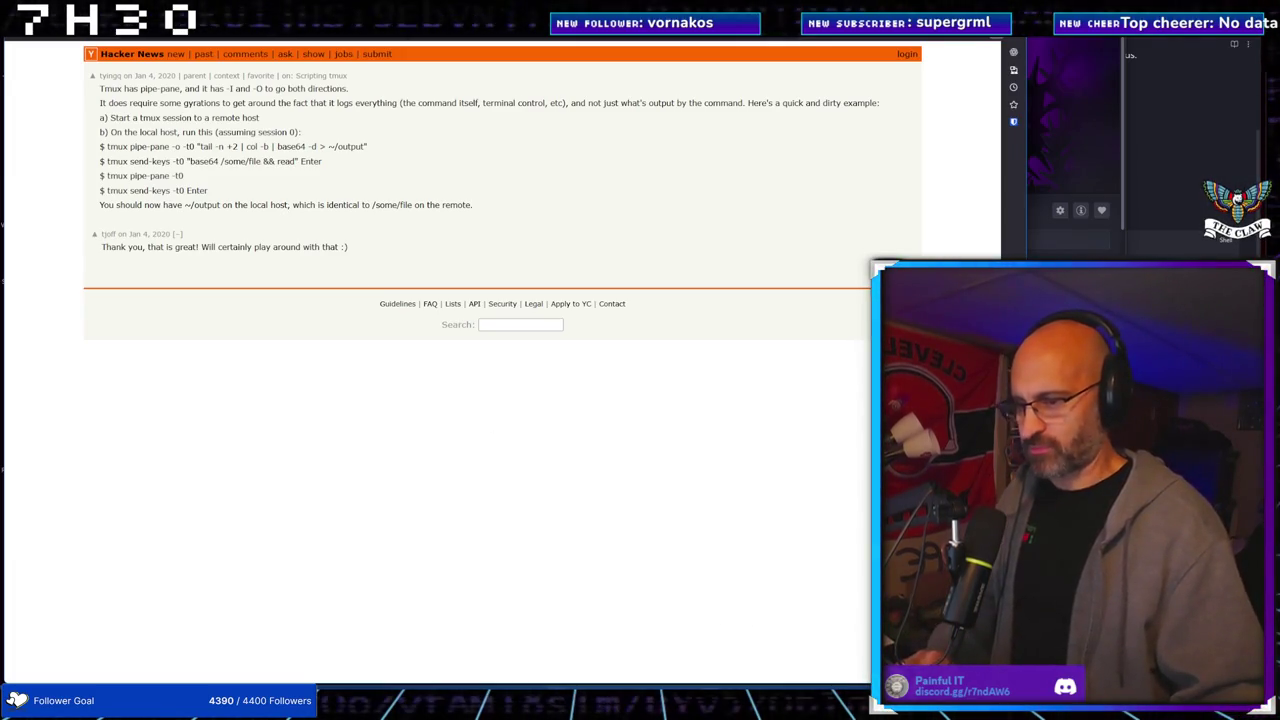
{"action": "key", "text": "alt+Tab"}
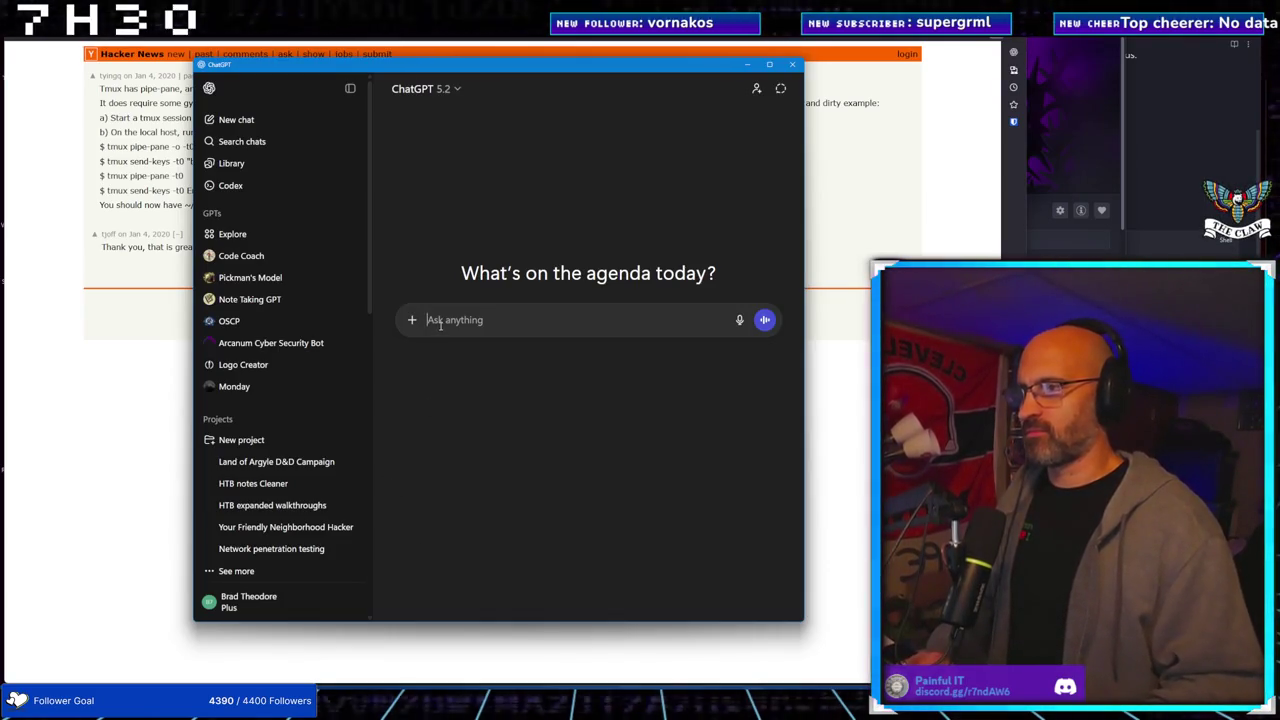
Ask ChatGPT how to start, stop and send tmux pipe-pane output to a file
{"action": "type", "text": "help me understan"}
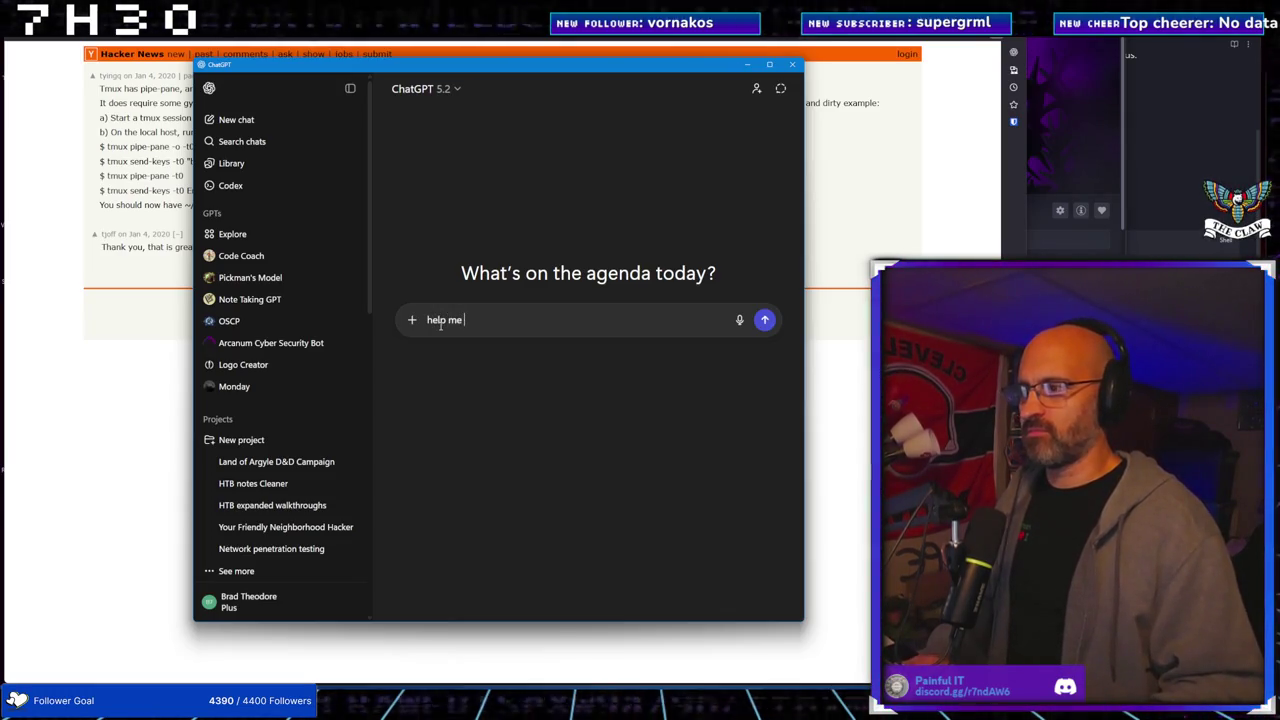
{"action": "type", "text": "d "}
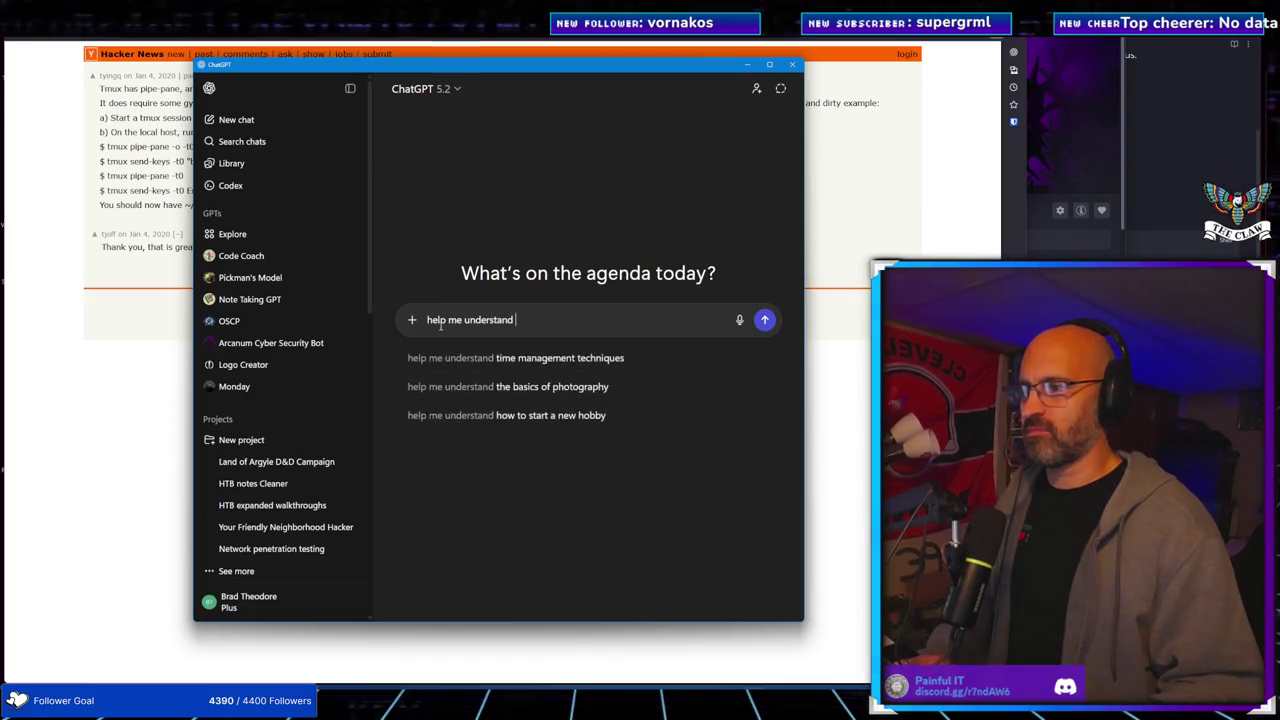
{"action": "type", "text": "pipe-pane in tmux"}
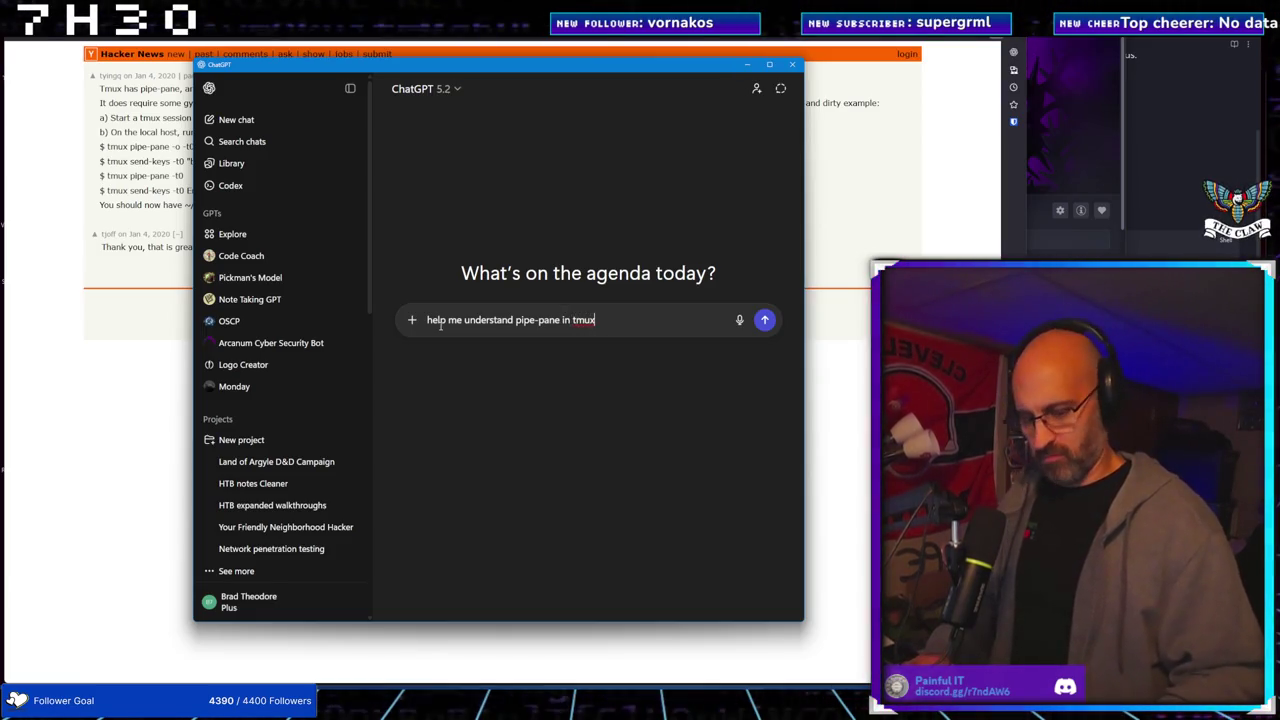
{"action": "type", "text": ". how do I start it"}
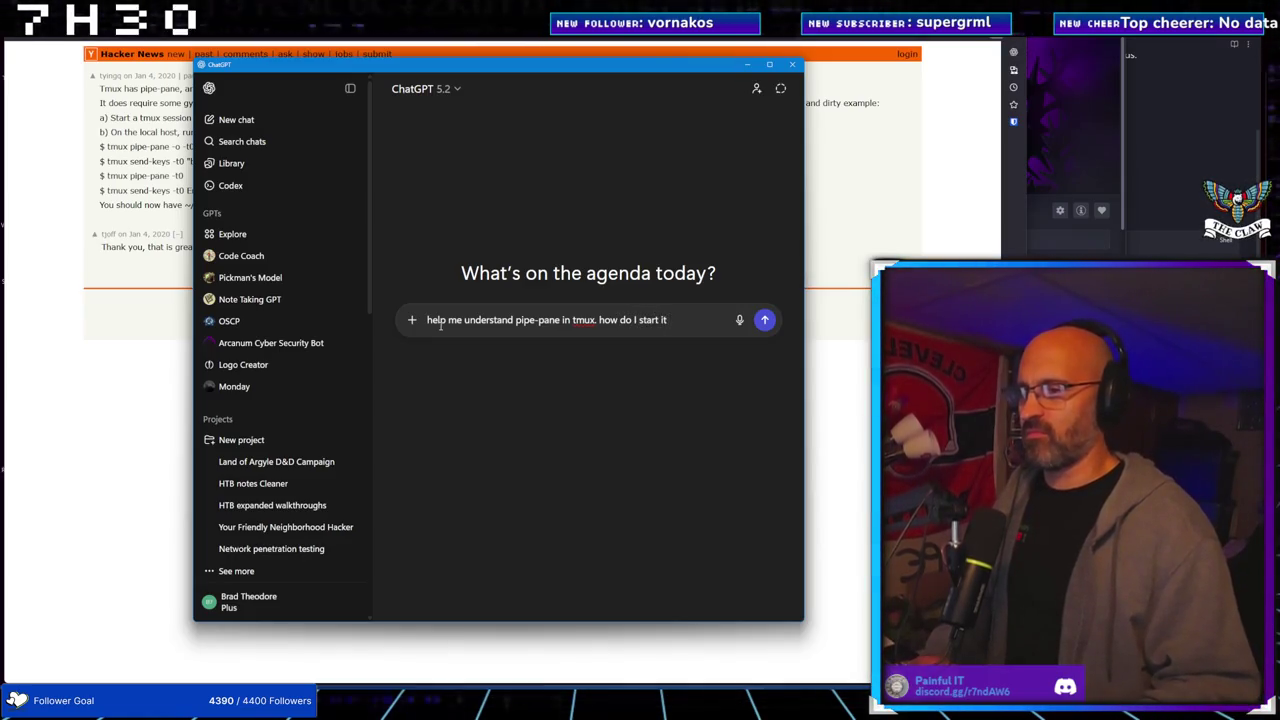
{"action": "type", "text": ", stop it, send"}
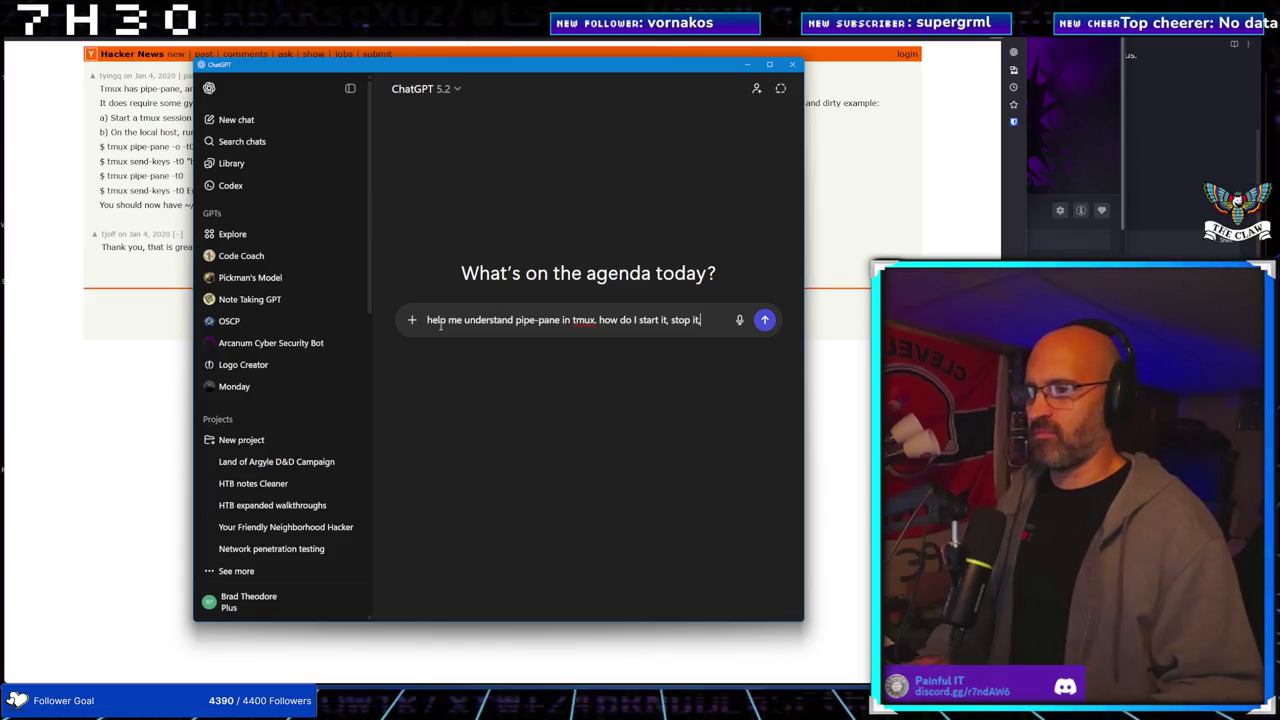
{"action": "type", "text": " to a file, "}
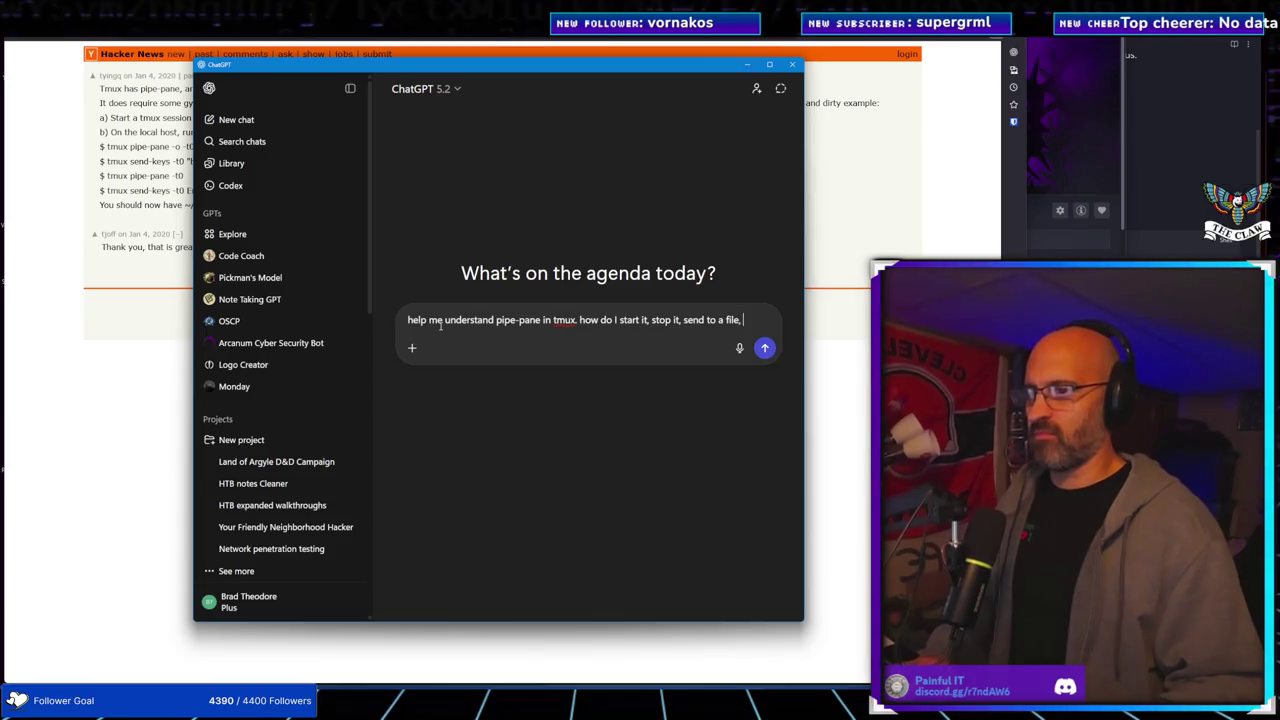
{"action": "type", "text": "etc?"}
{"action": "key", "text": "Return"}
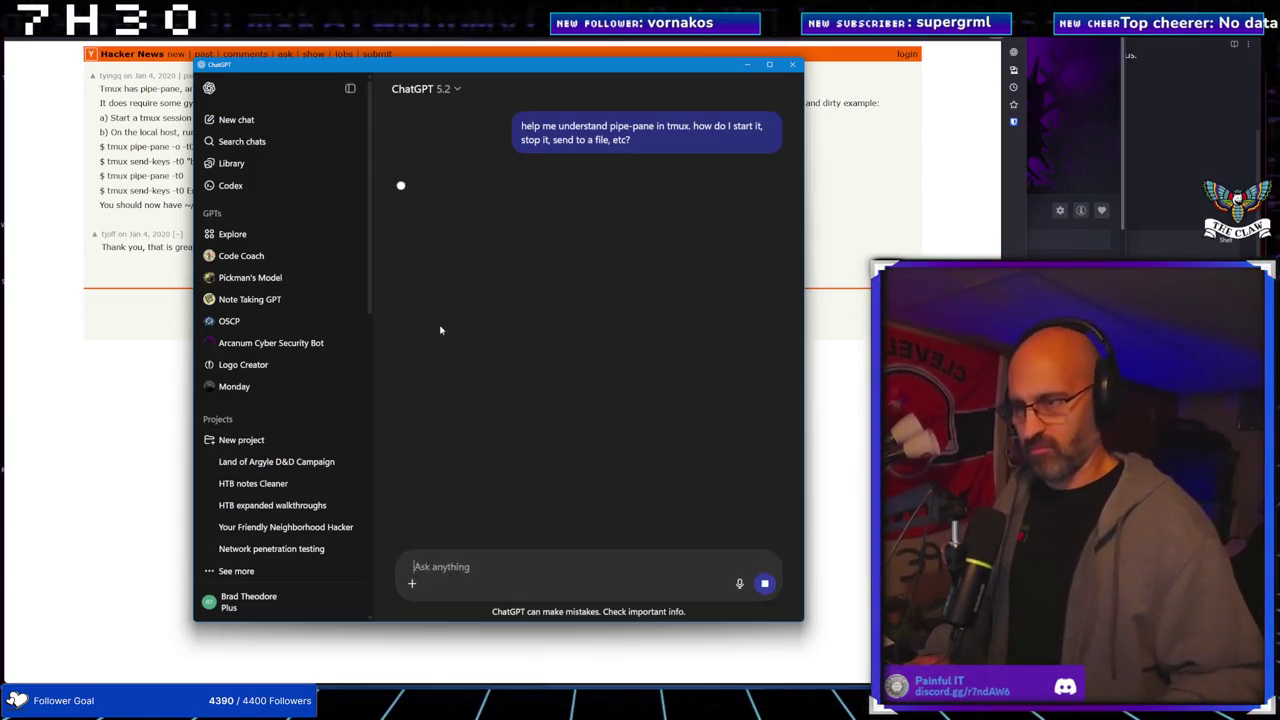
{"action": "left_click", "coordinate": [38, 135]}
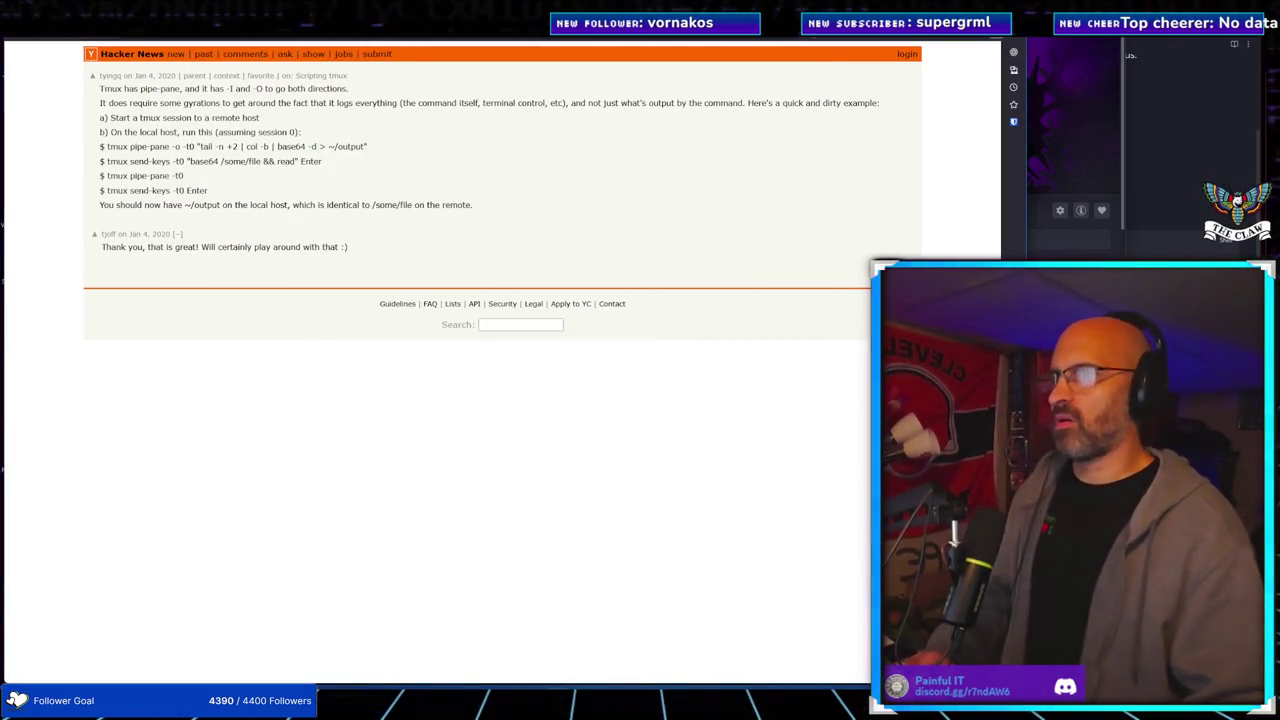
Switch to the GitHub pipe-pane discussion search and glance over it
{"action": "key", "text": "alt+Tab"}
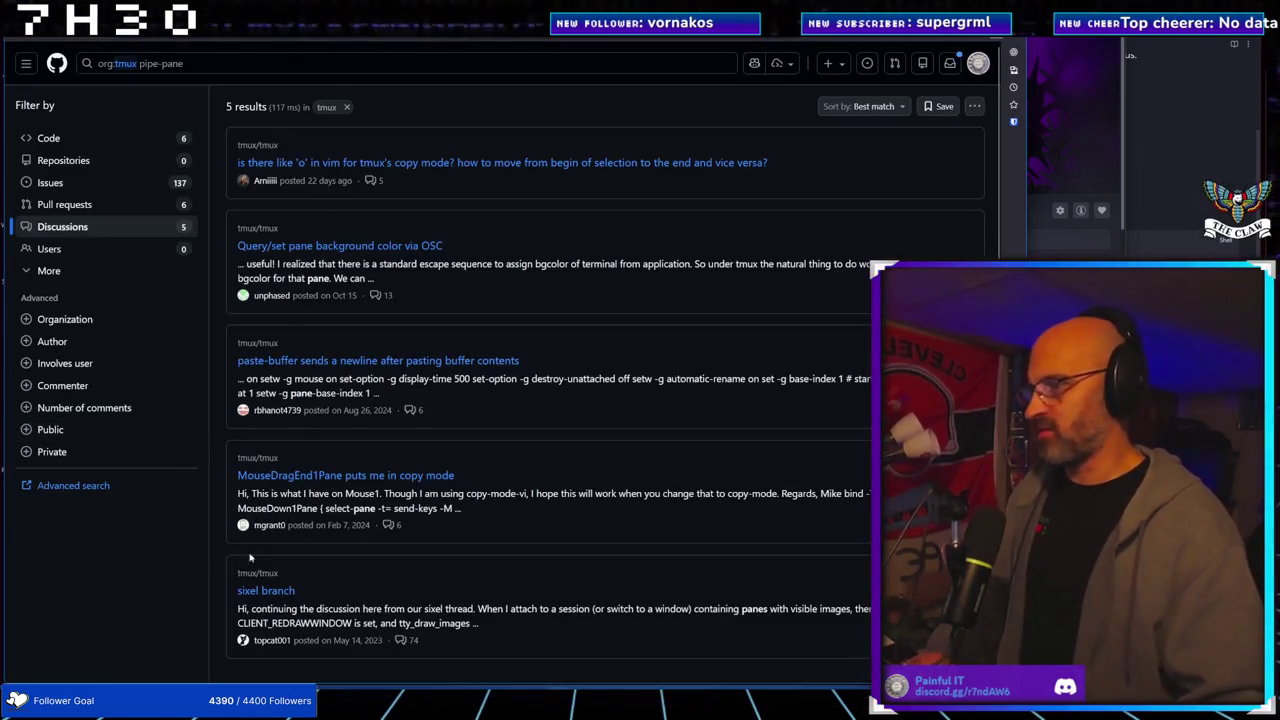
{"action": "scroll", "coordinate": [345, 555], "scroll_direction": "down", "scroll_amount": 1}
{"action": "scroll", "coordinate": [345, 555], "scroll_direction": "up", "scroll_amount": 1}
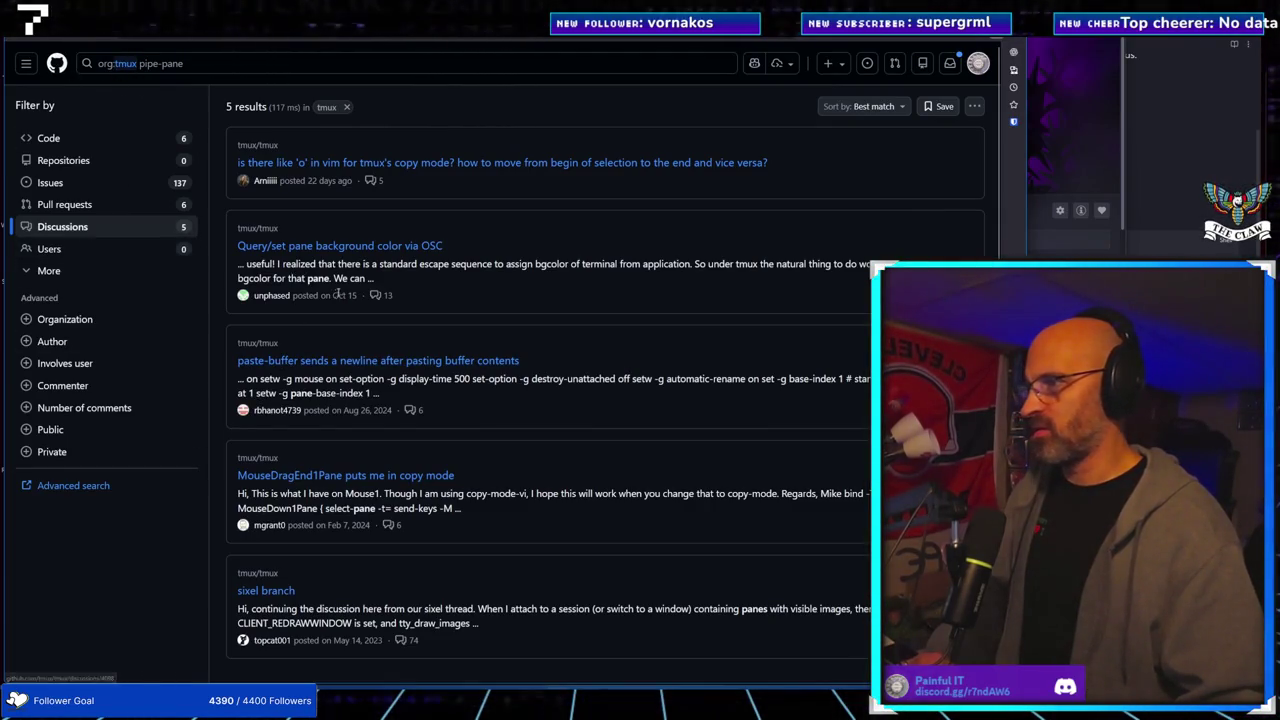
Search the web for 'tmux', scroll through the results, and open the tmux GitHub wiki Home
{"action": "key", "text": "ctrl+Tab"}
{"action": "key", "text": "ctrl+Tab"}
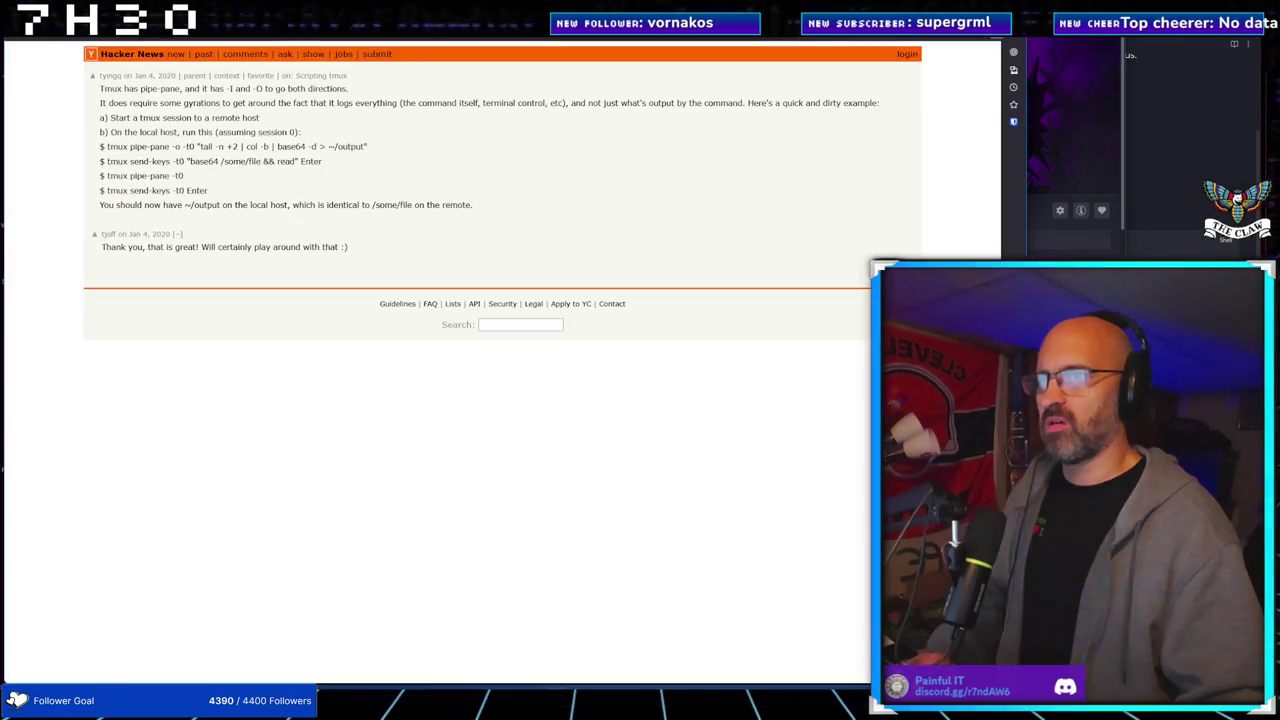
{"action": "type", "text": "tmux"}
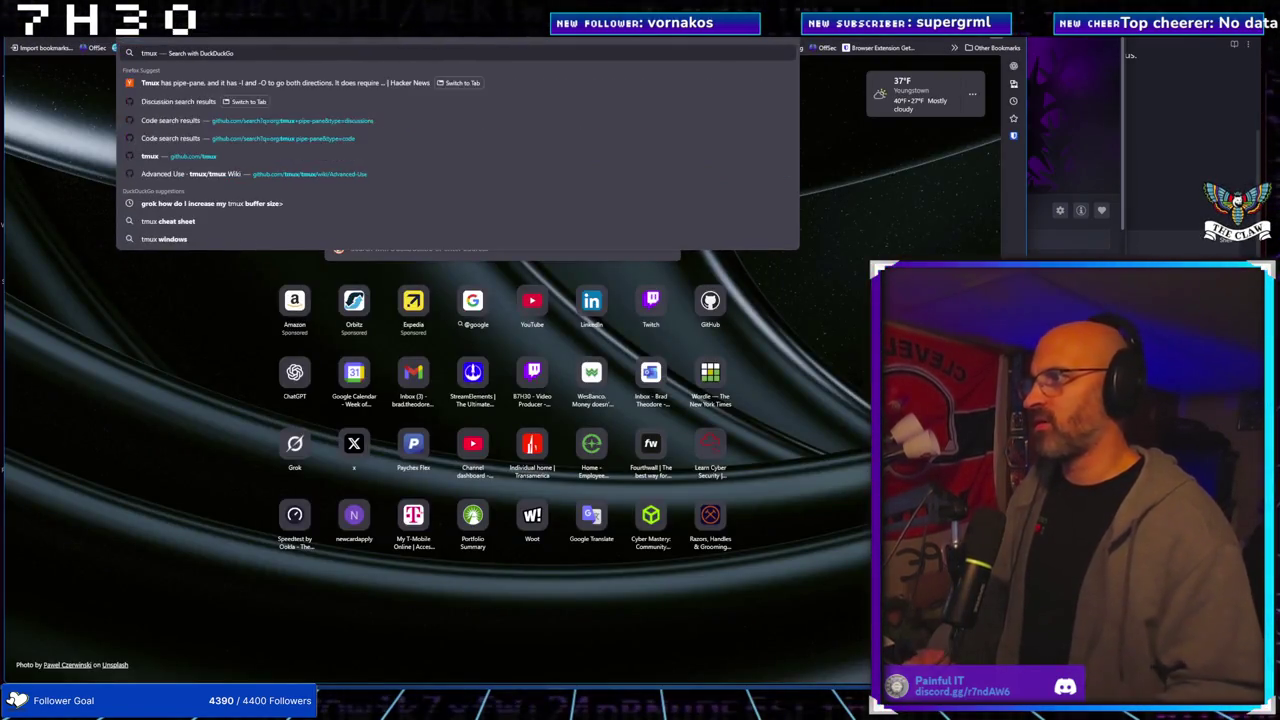
{"action": "key", "text": "Return"}
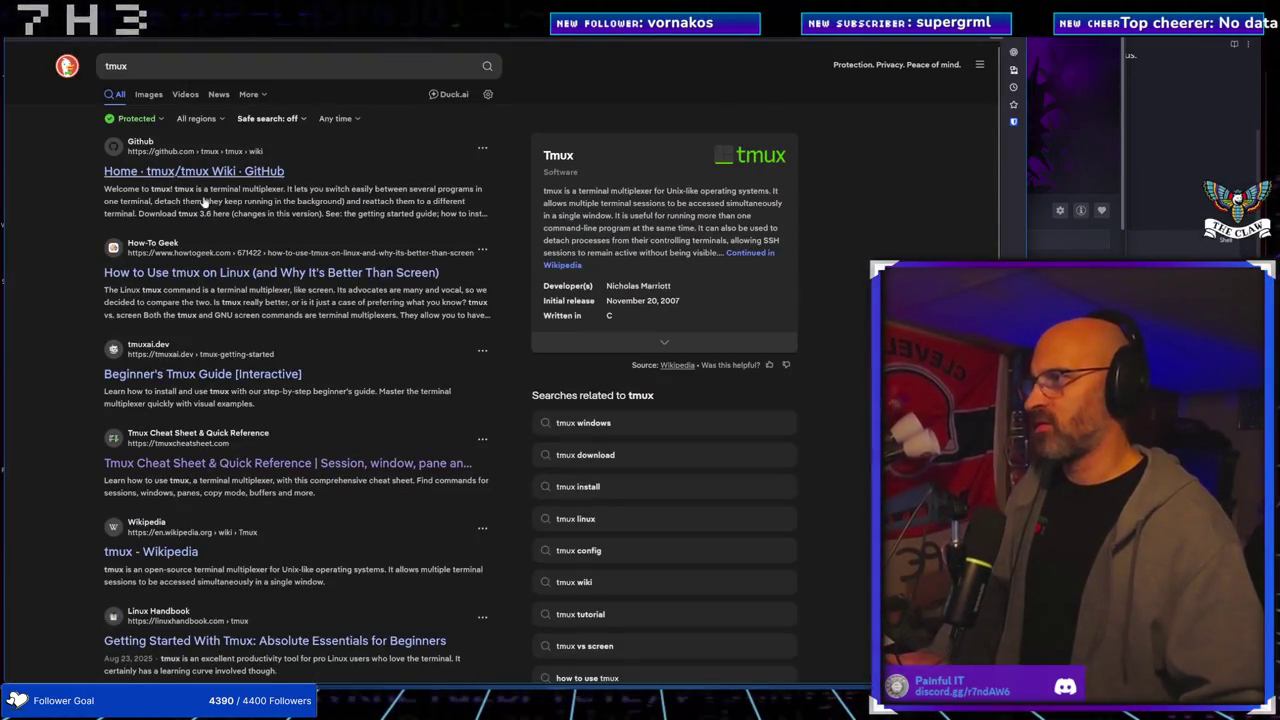
{"action": "scroll", "coordinate": [150, 380], "scroll_direction": "down", "scroll_amount": 3}
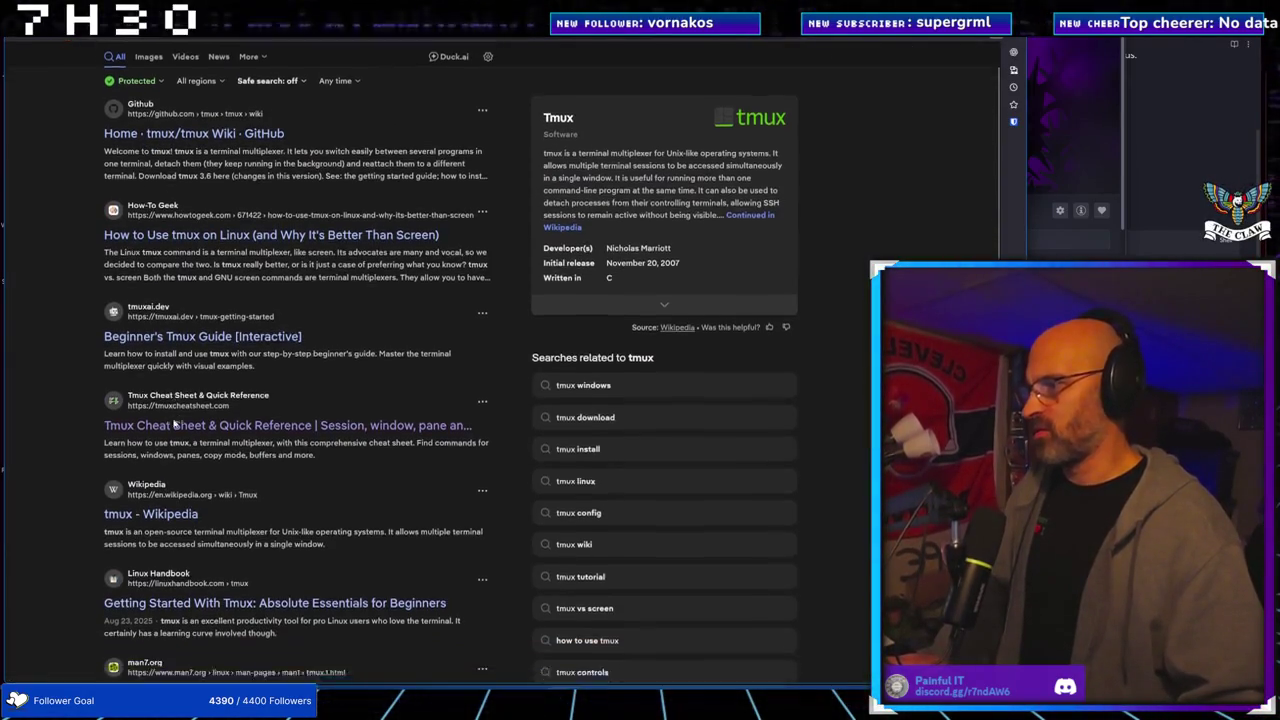
{"action": "scroll", "coordinate": [173, 424], "scroll_direction": "down", "scroll_amount": 3}
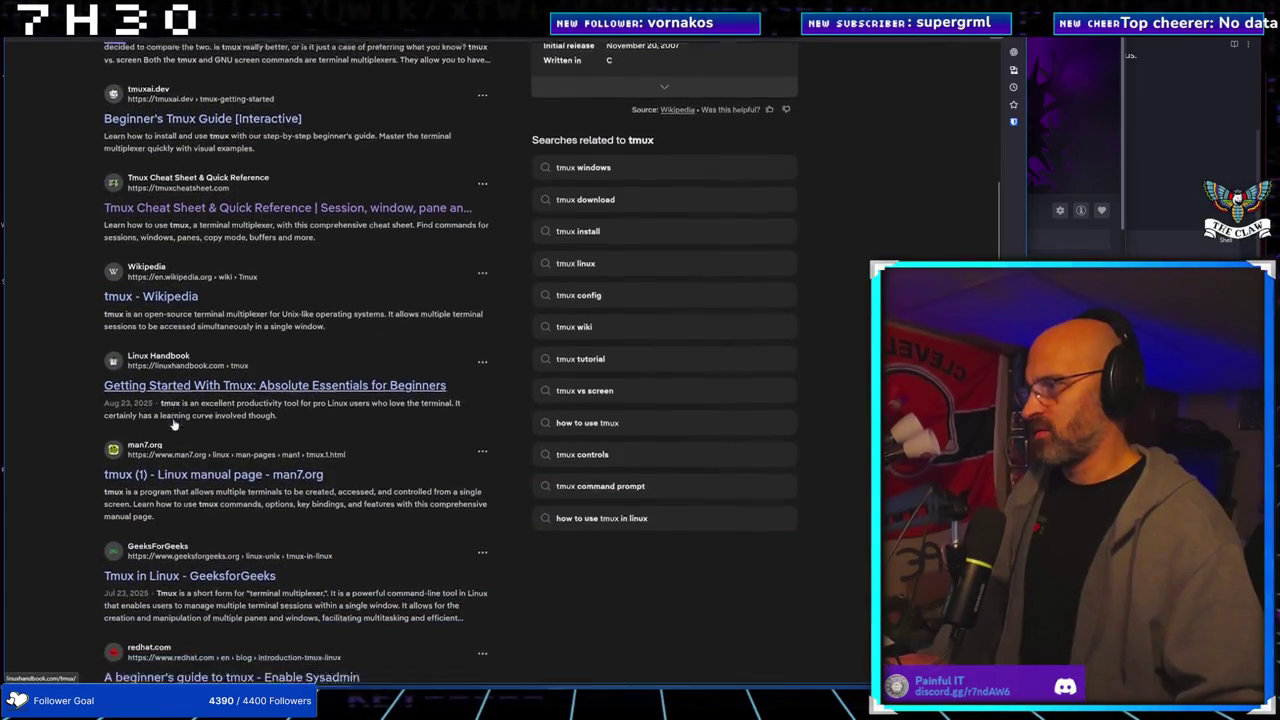
{"action": "scroll", "coordinate": [173, 424], "scroll_direction": "down", "scroll_amount": 3}
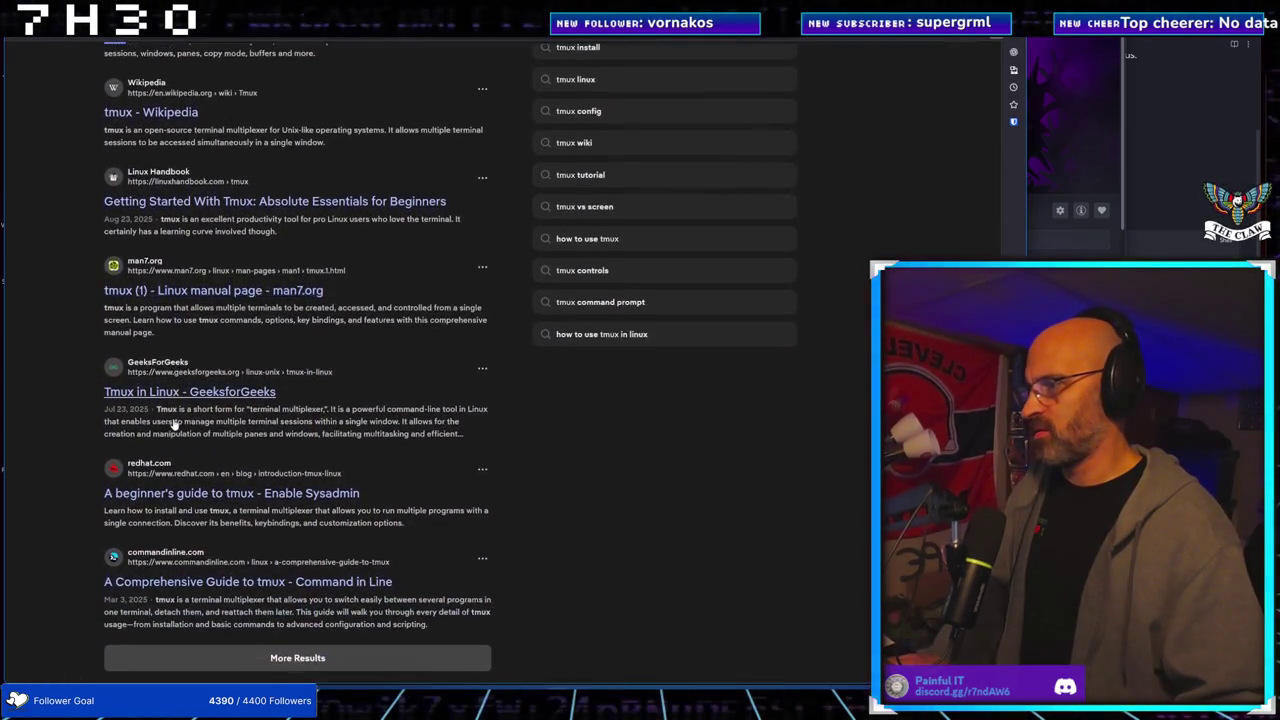
{"action": "scroll", "coordinate": [173, 424], "scroll_direction": "down", "scroll_amount": 1}
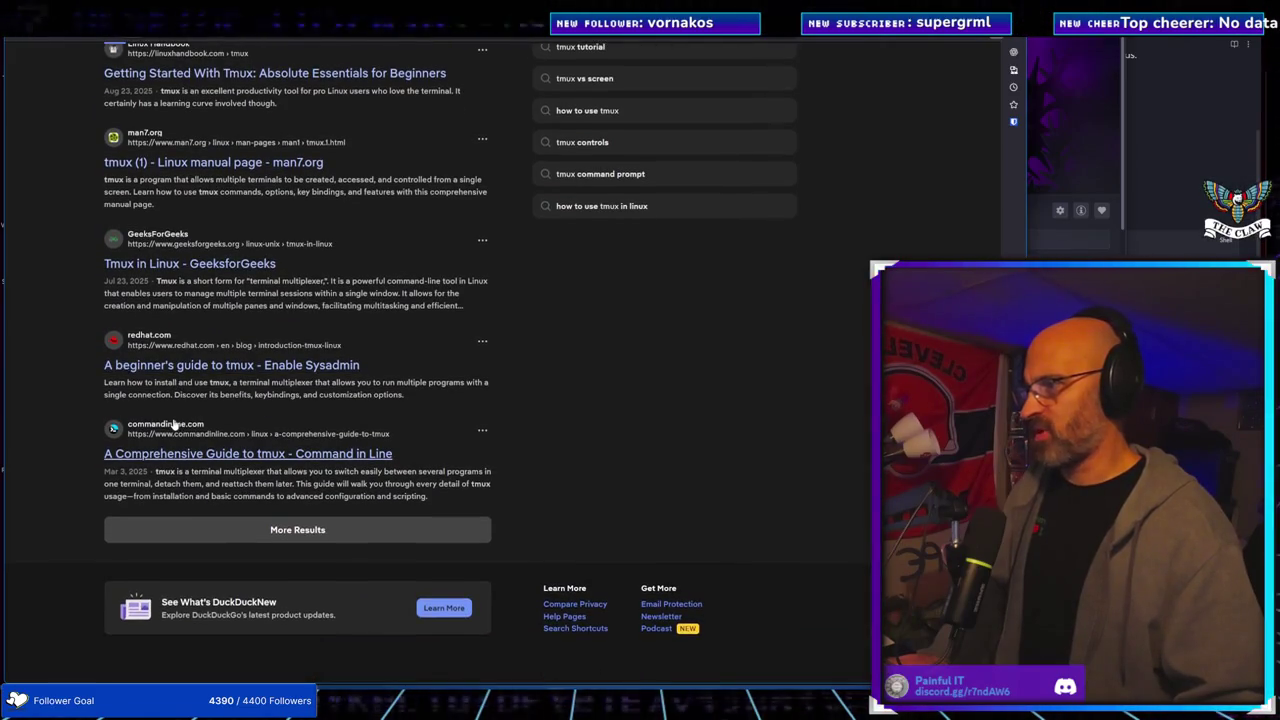
{"action": "scroll", "coordinate": [173, 424], "scroll_direction": "up", "scroll_amount": 1}
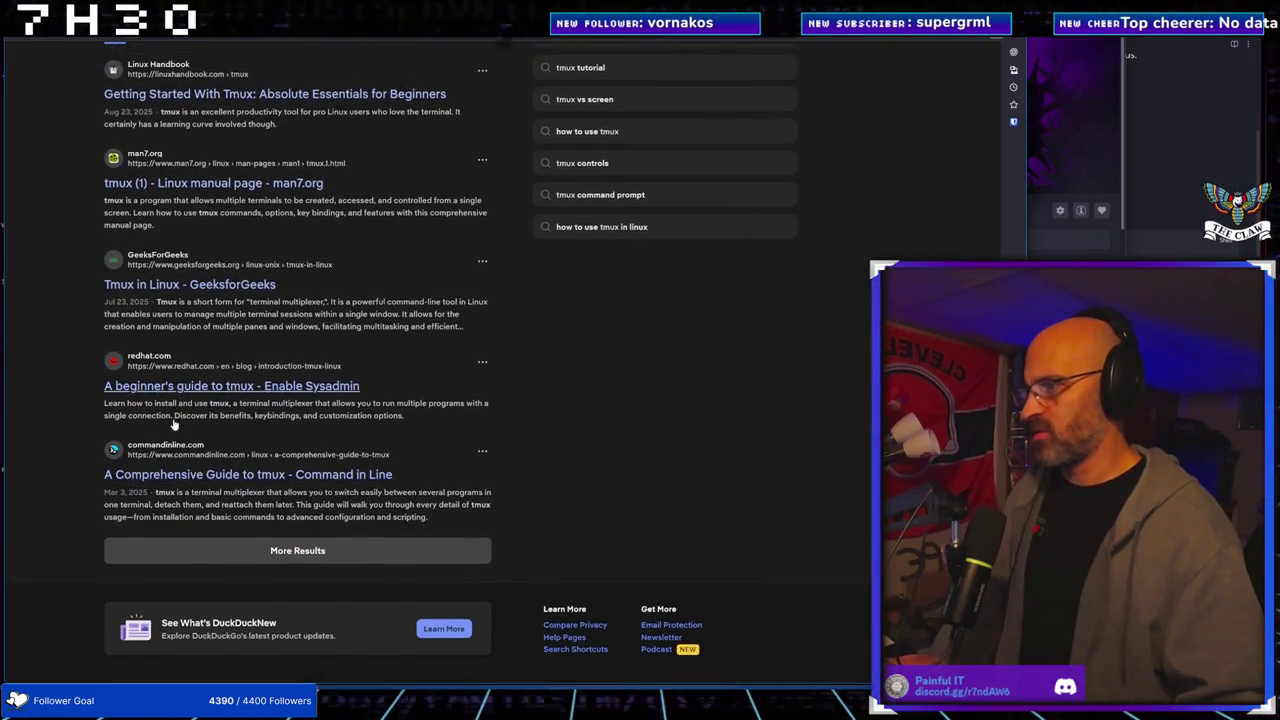
{"action": "scroll", "coordinate": [173, 424], "scroll_direction": "up", "scroll_amount": 10}
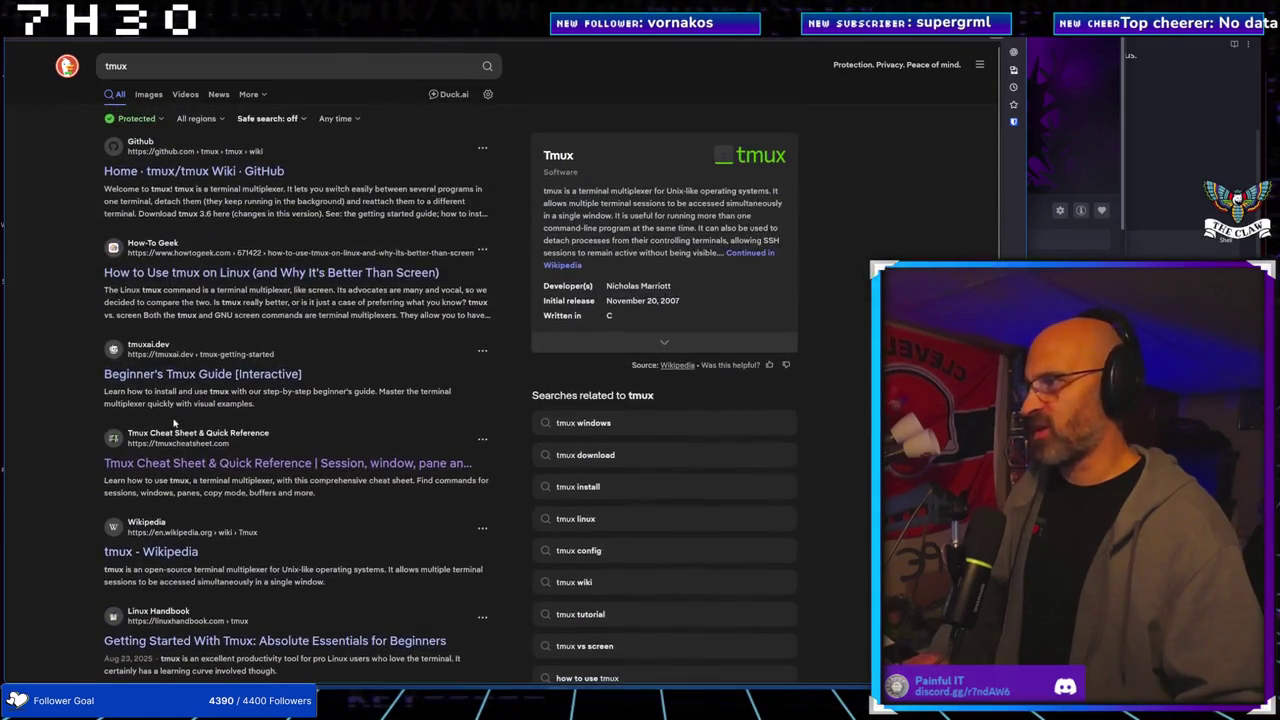
{"action": "left_click", "coordinate": [143, 172]}
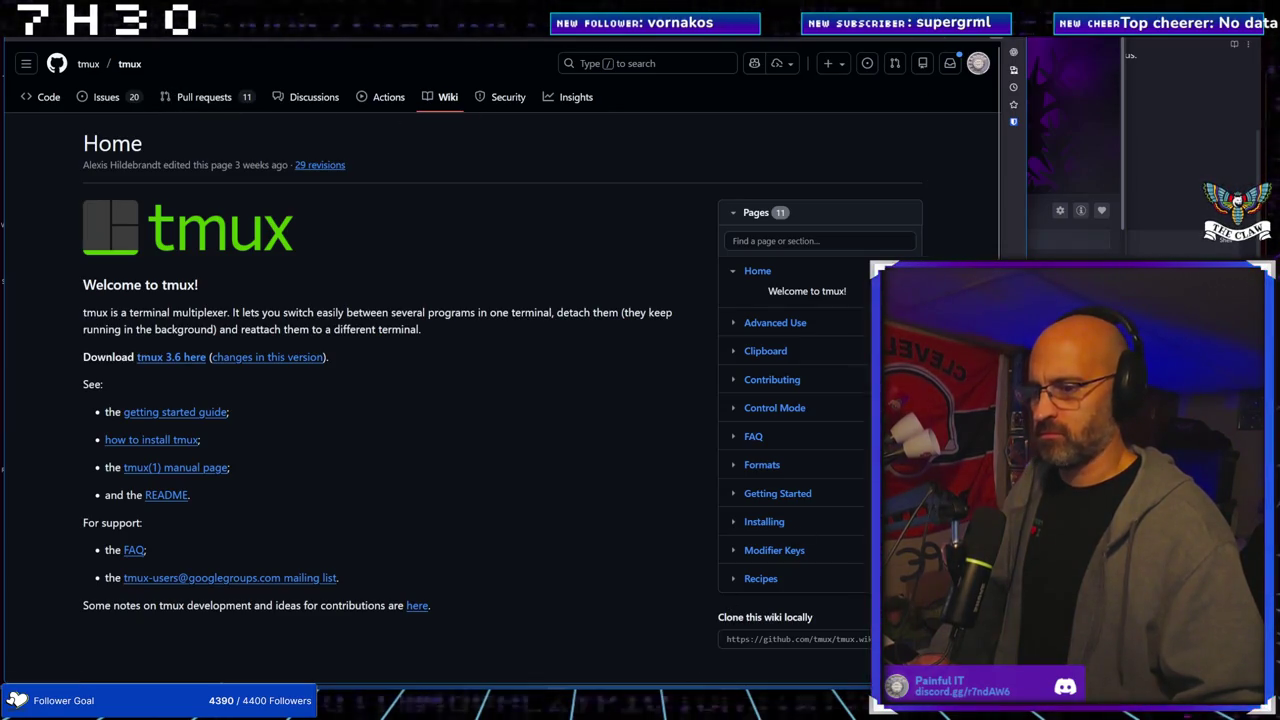
Bring ChatGPT's pipe-pane explanation back in front of the tmux wiki Home page
{"action": "key", "text": "alt+Tab"}
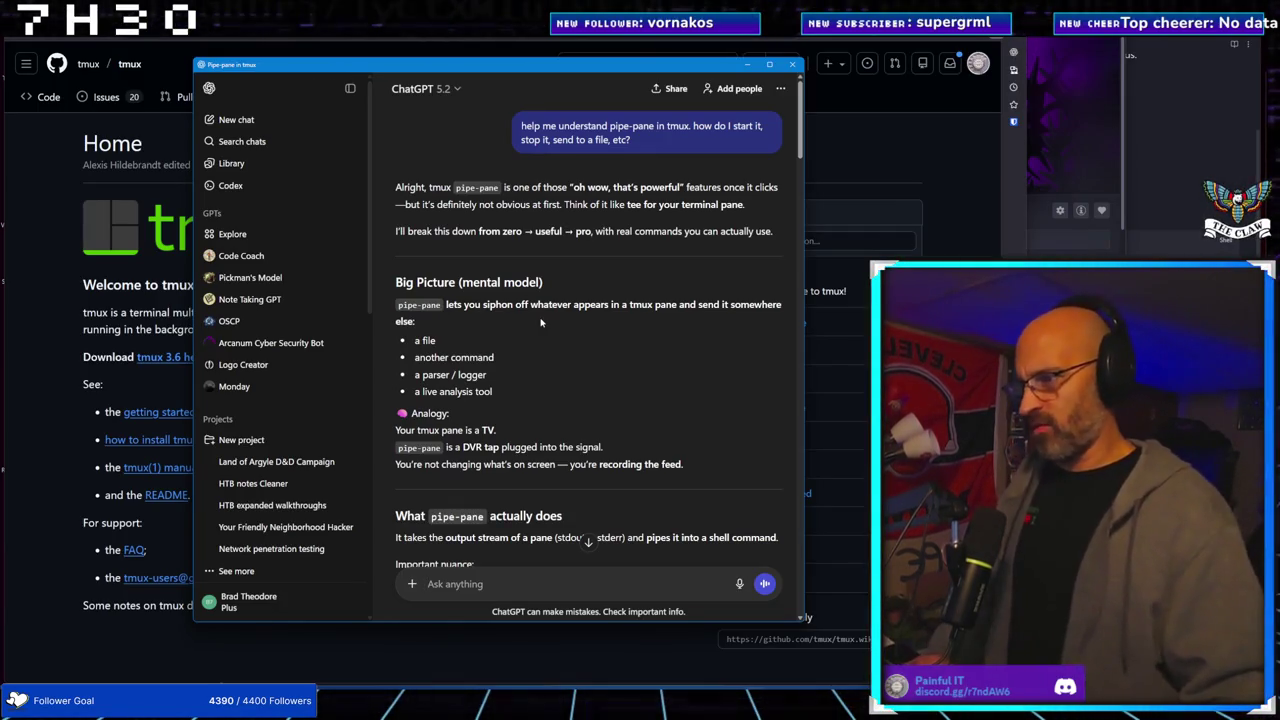
{"action": "scroll", "coordinate": [530, 315], "scroll_direction": "down", "scroll_amount": 3}
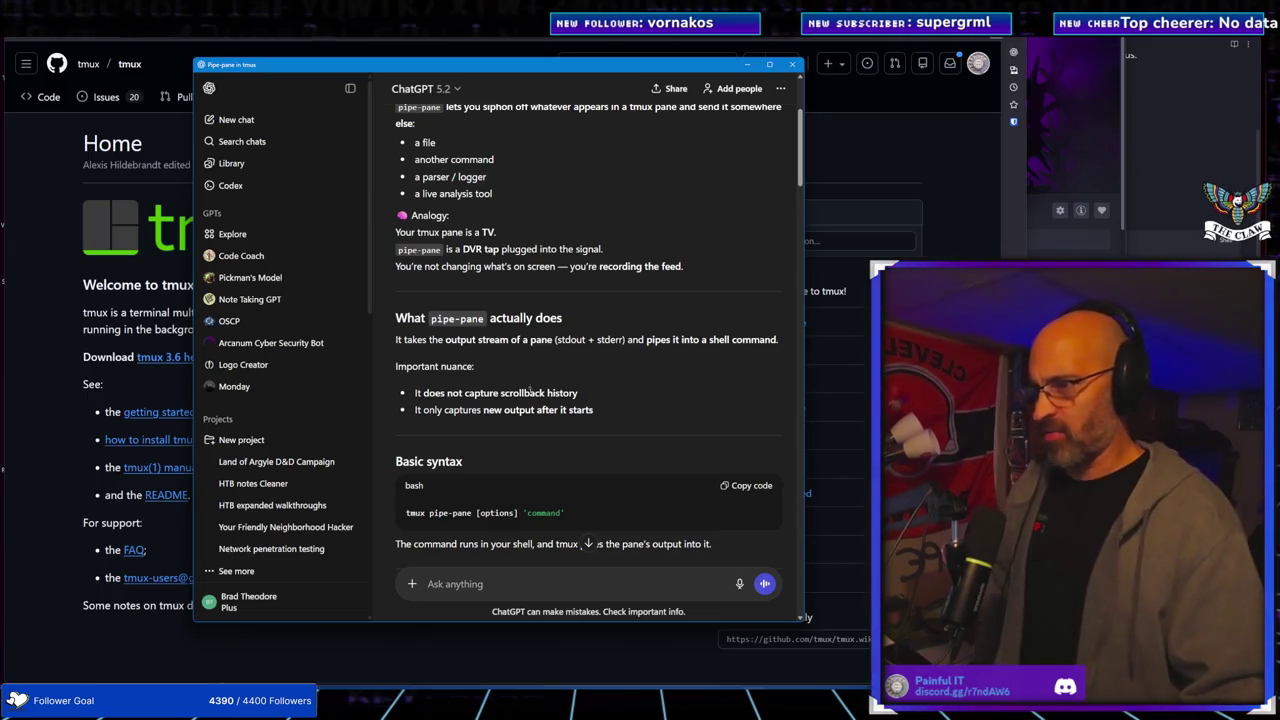
{"action": "scroll", "coordinate": [575, 410], "scroll_direction": "down", "scroll_amount": 2}
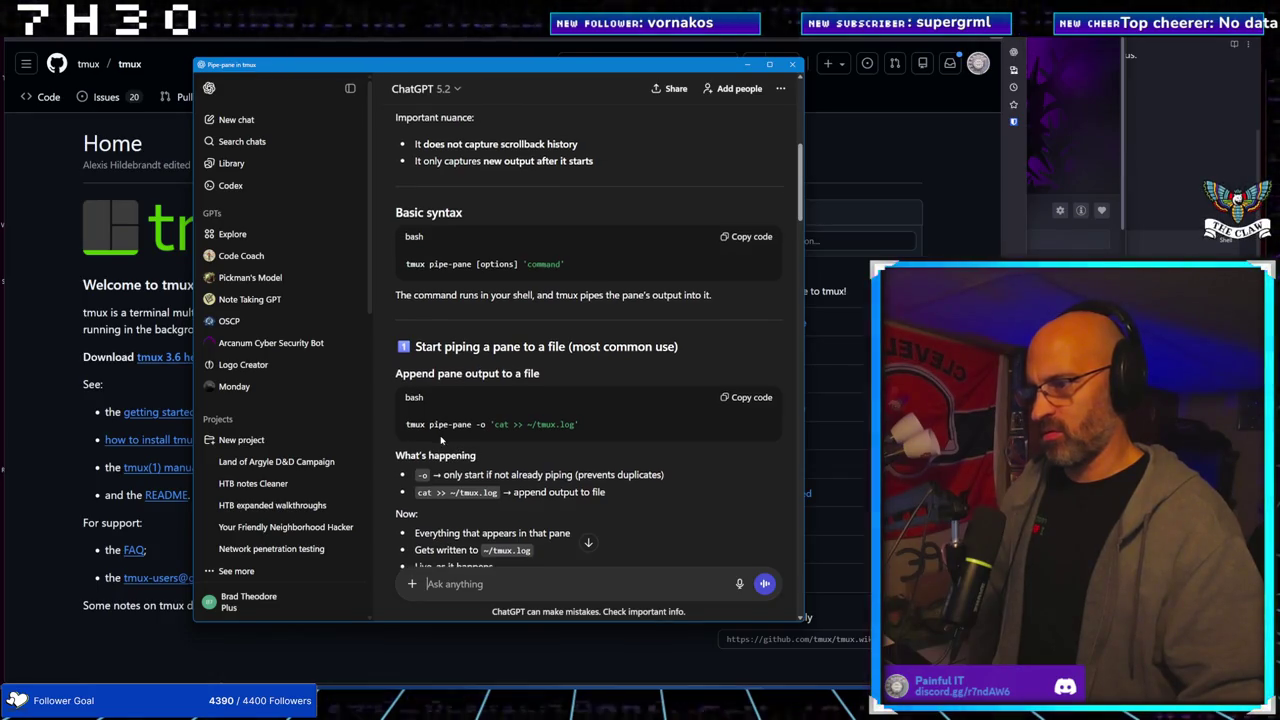
{"action": "scroll", "coordinate": [441, 440], "scroll_direction": "down", "scroll_amount": 1}
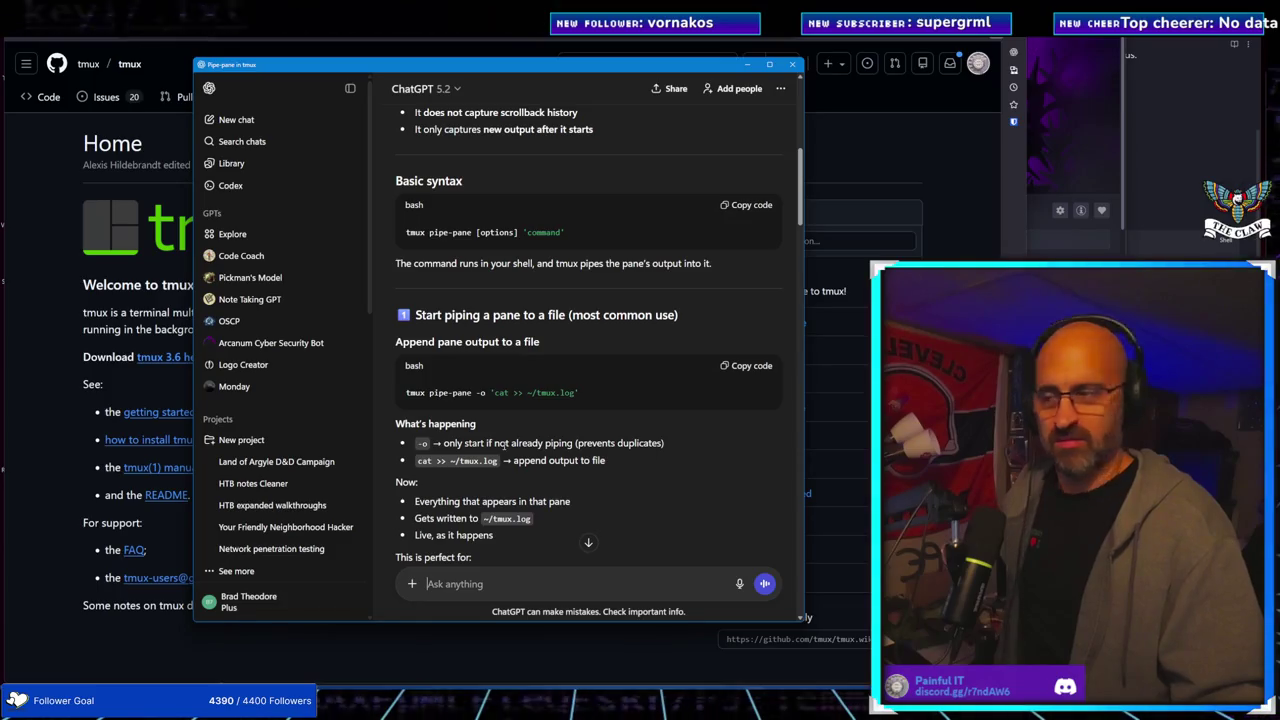
{"action": "scroll", "coordinate": [503, 497], "scroll_direction": "down", "scroll_amount": 2}
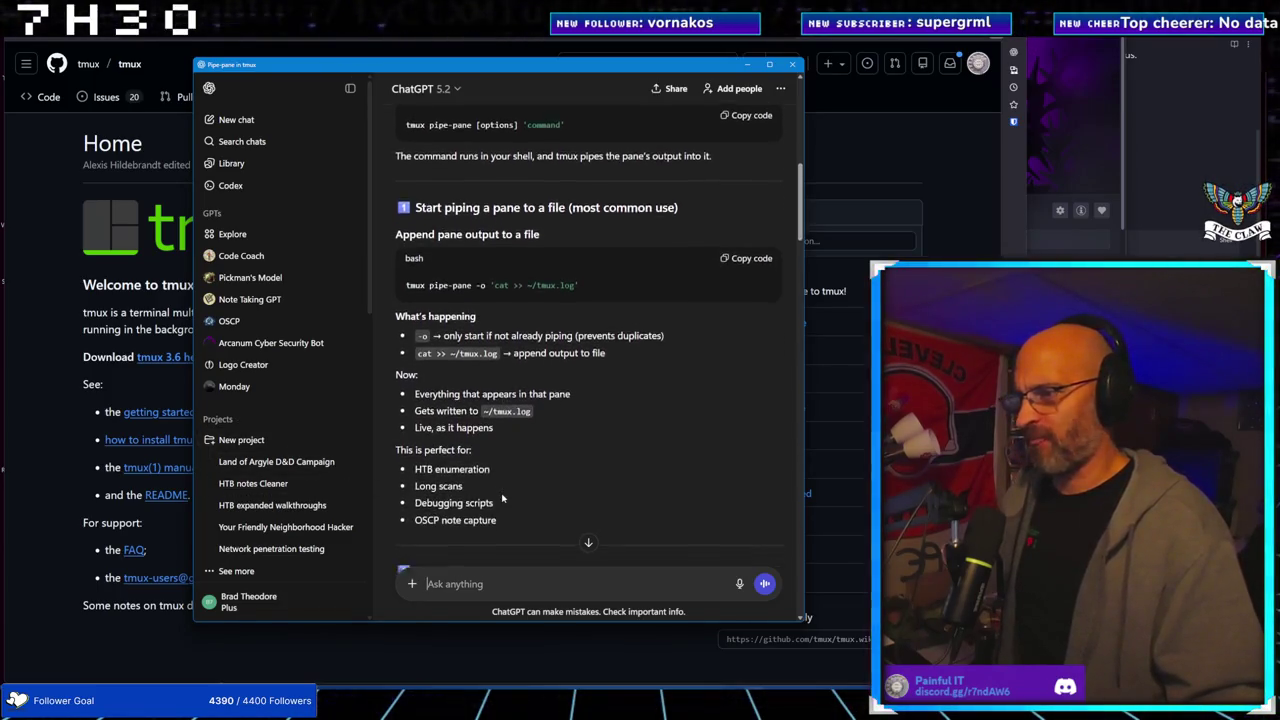
Scroll the pipe-pane answer past 'Stop piping' to the 'Overwrite instead of append' section
{"action": "scroll", "coordinate": [503, 497], "scroll_direction": "down", "scroll_amount": 2}
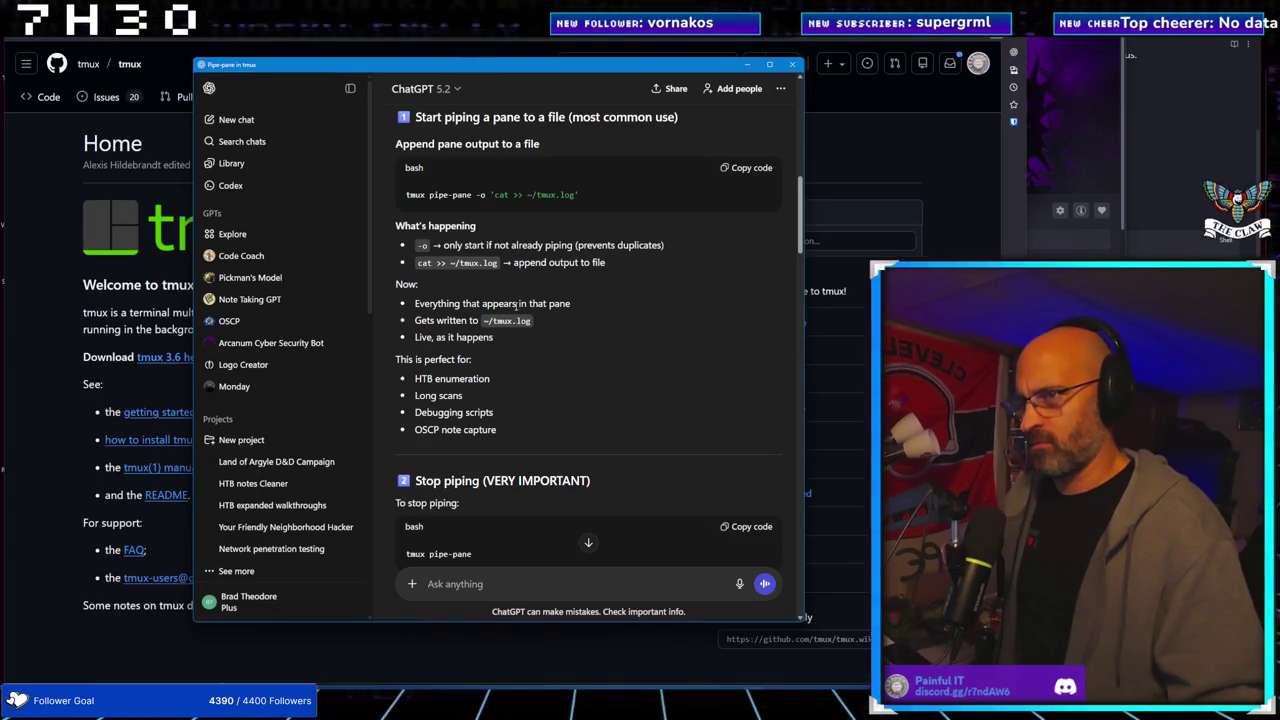
{"action": "scroll", "coordinate": [530, 320], "scroll_direction": "down", "scroll_amount": 3}
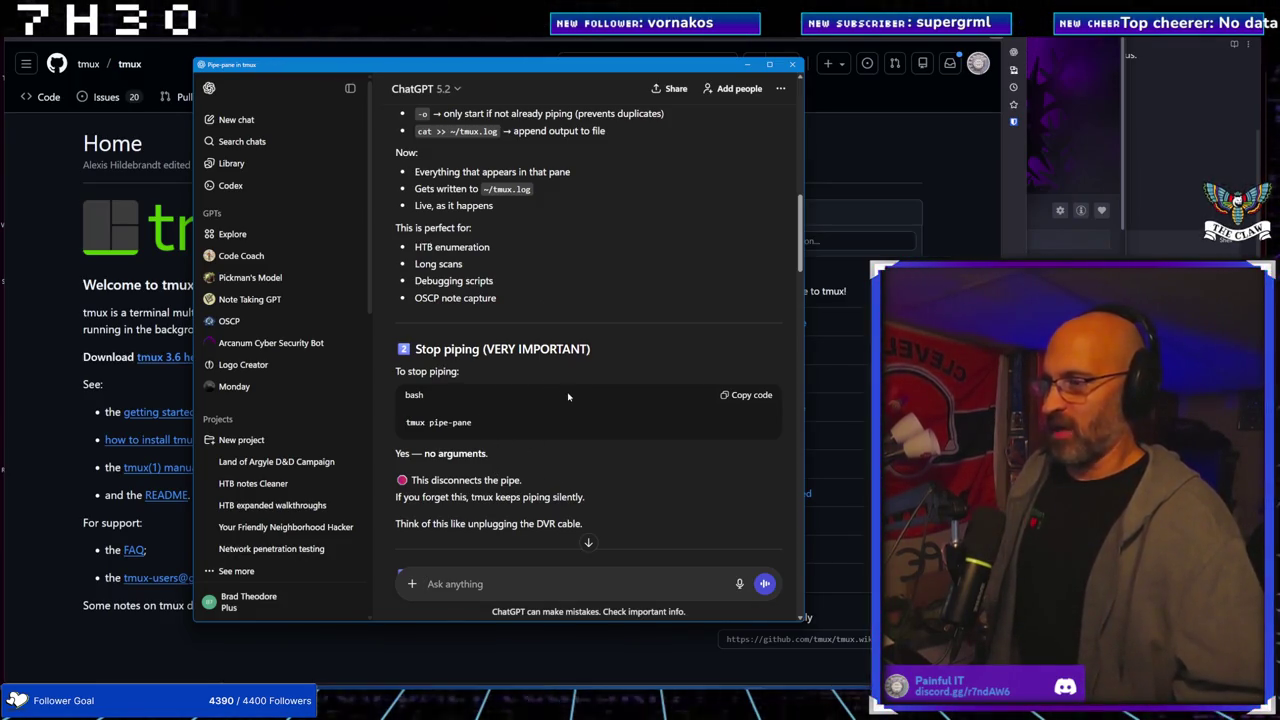
{"action": "scroll", "coordinate": [534, 407], "scroll_direction": "down", "scroll_amount": 1}
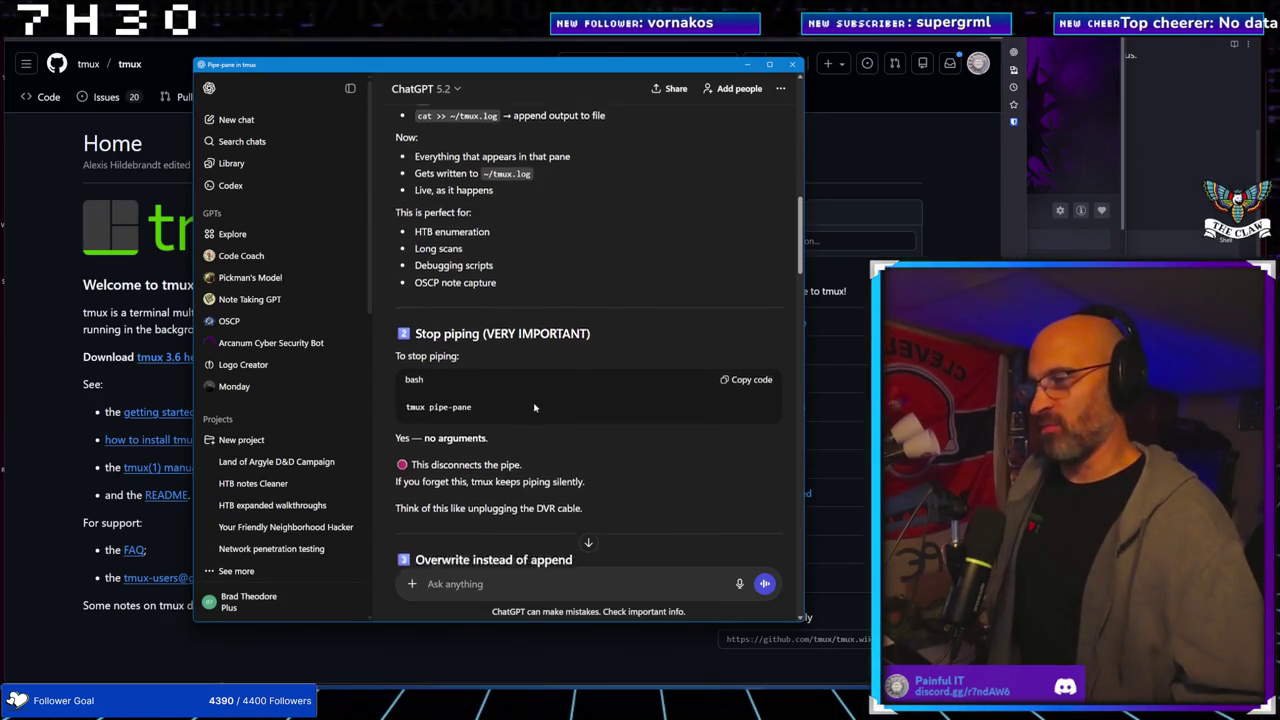
{"action": "scroll", "coordinate": [534, 407], "scroll_direction": "down", "scroll_amount": 1}
{"action": "scroll", "coordinate": [534, 407], "scroll_direction": "up", "scroll_amount": 4}
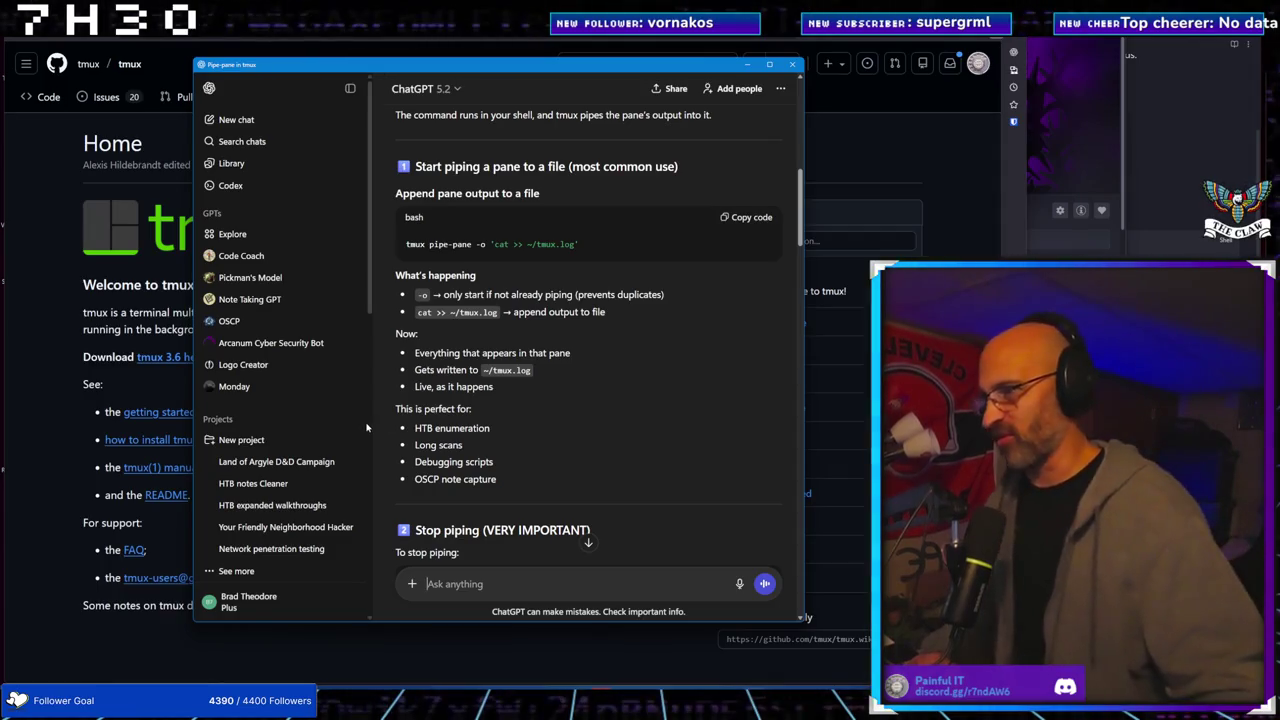
{"action": "scroll", "coordinate": [481, 435], "scroll_direction": "down", "scroll_amount": 3}
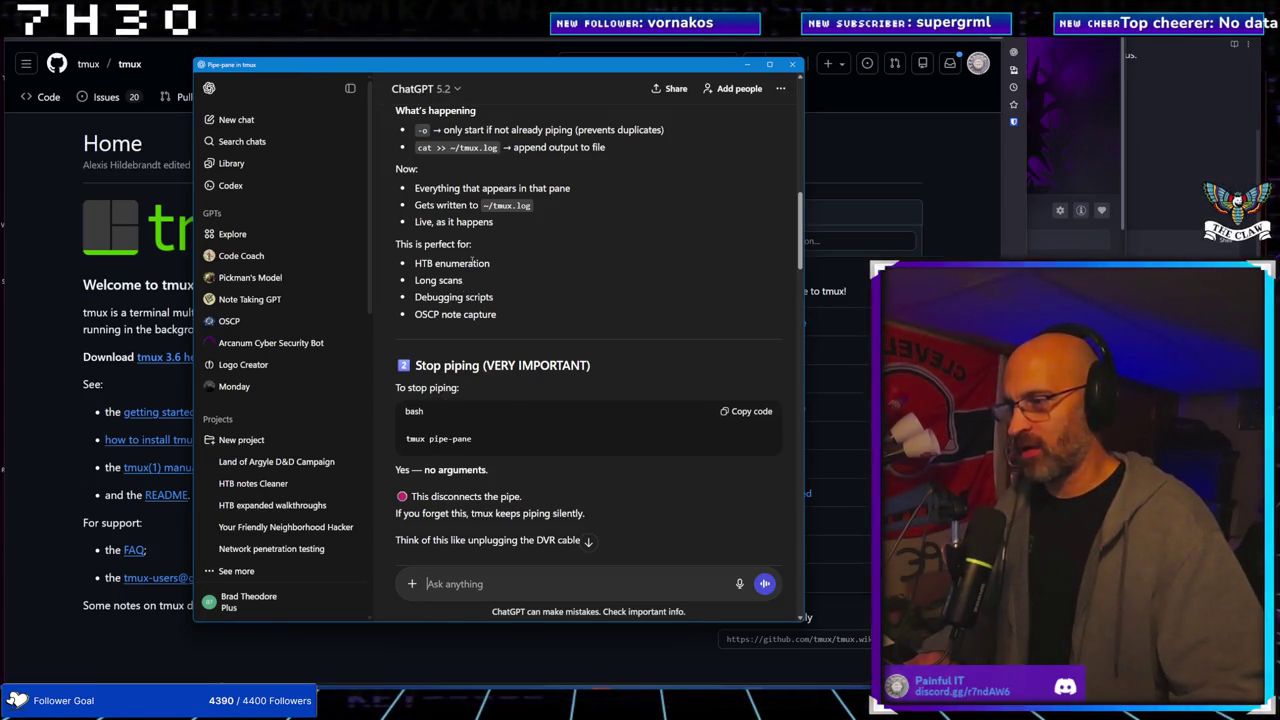
{"action": "scroll", "coordinate": [469, 275], "scroll_direction": "up", "scroll_amount": 1}
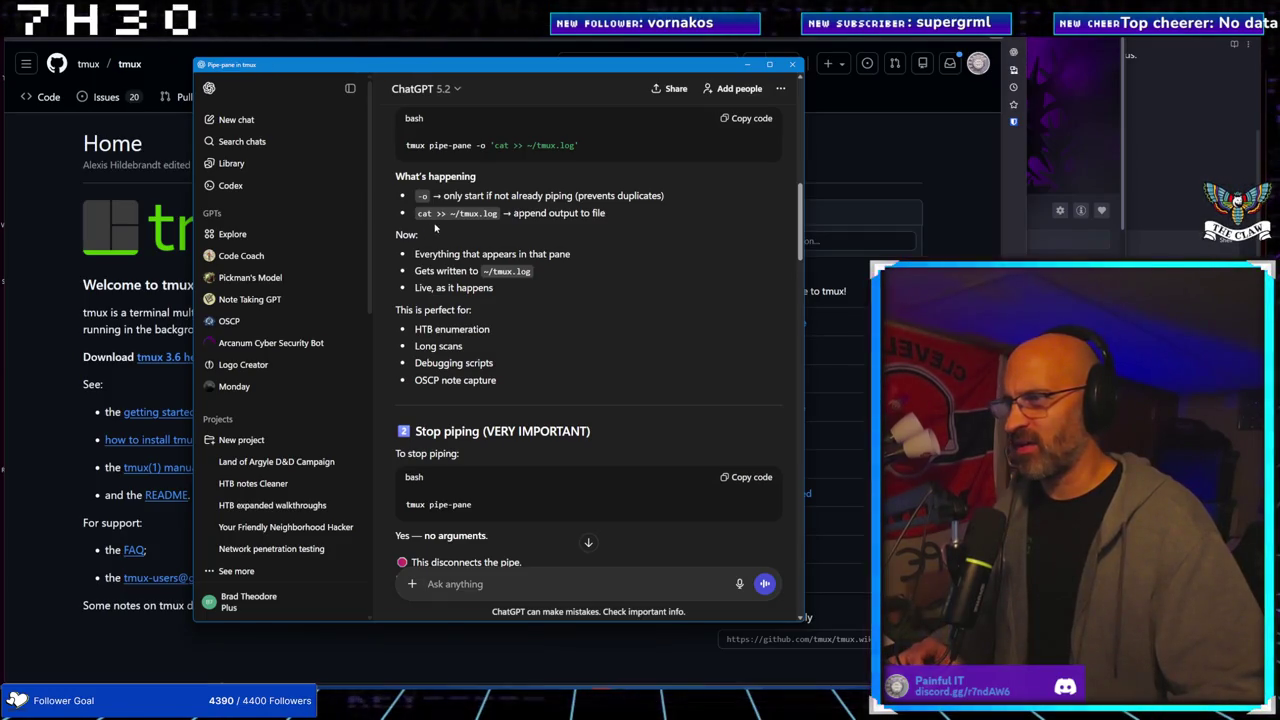
{"action": "scroll", "coordinate": [432, 213], "scroll_direction": "up", "scroll_amount": 1}
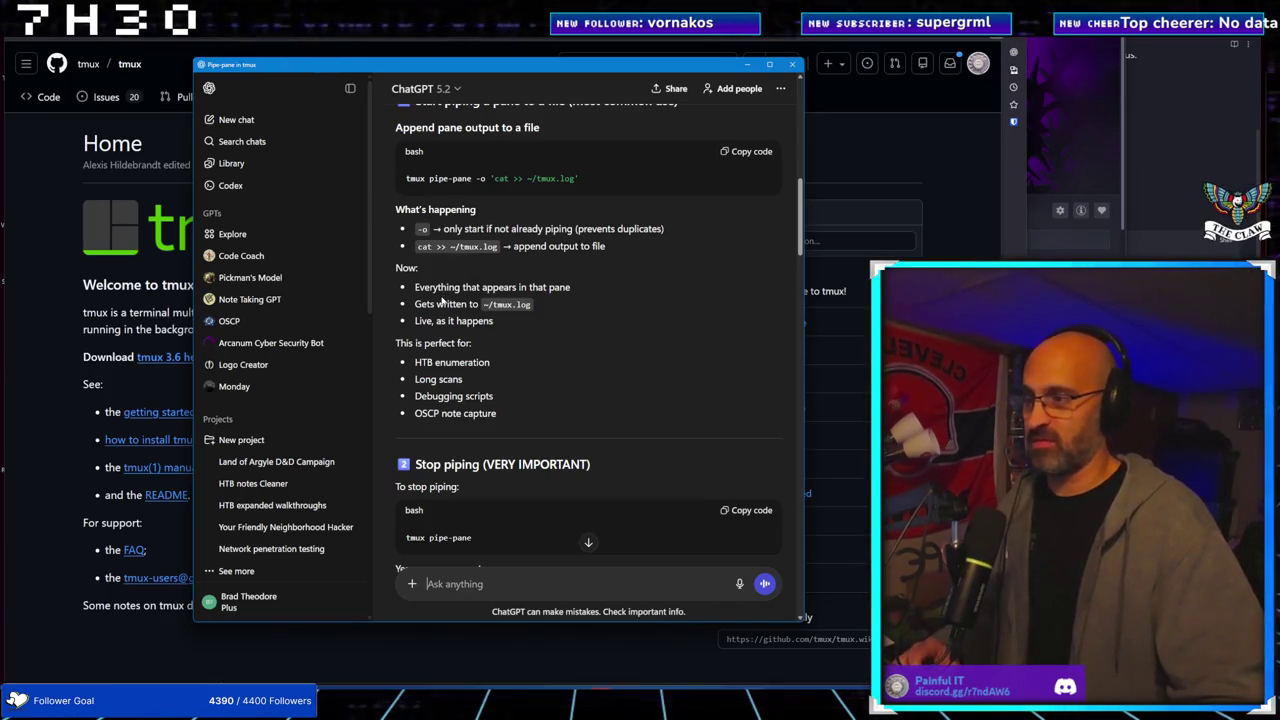
{"action": "scroll", "coordinate": [445, 295], "scroll_direction": "down", "scroll_amount": 4}
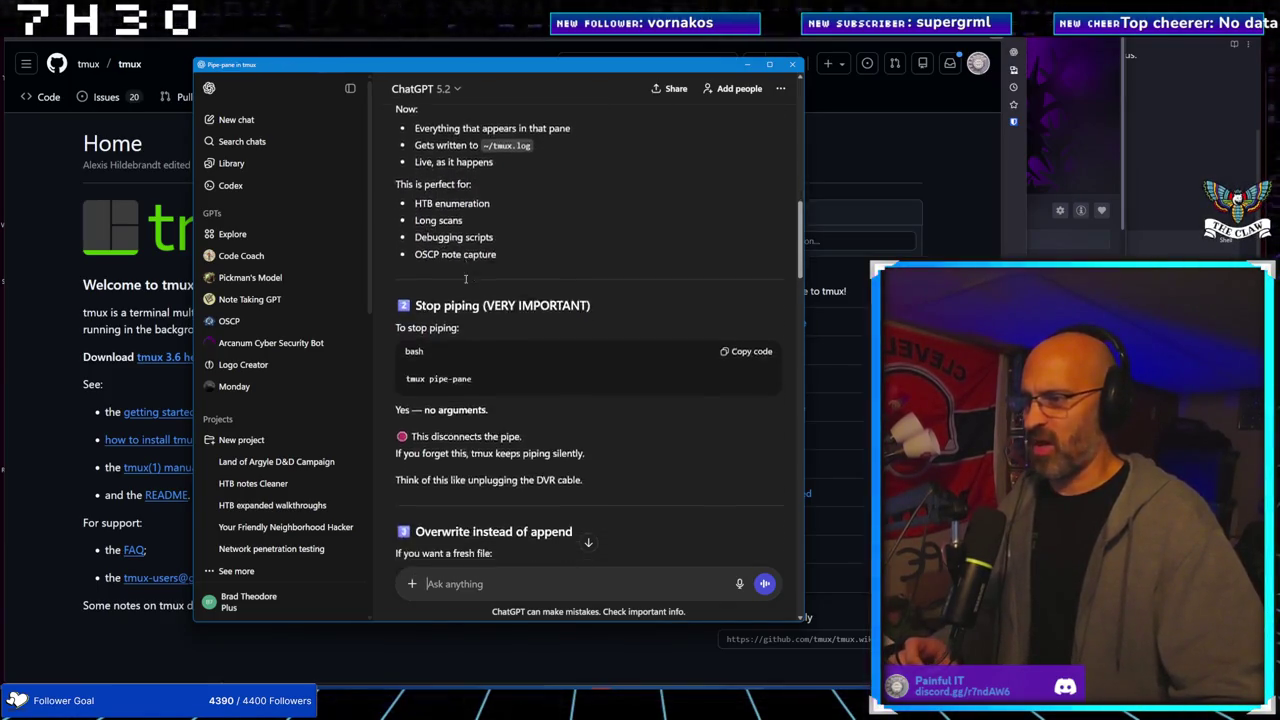
{"action": "scroll", "coordinate": [465, 285], "scroll_direction": "down", "scroll_amount": 1}
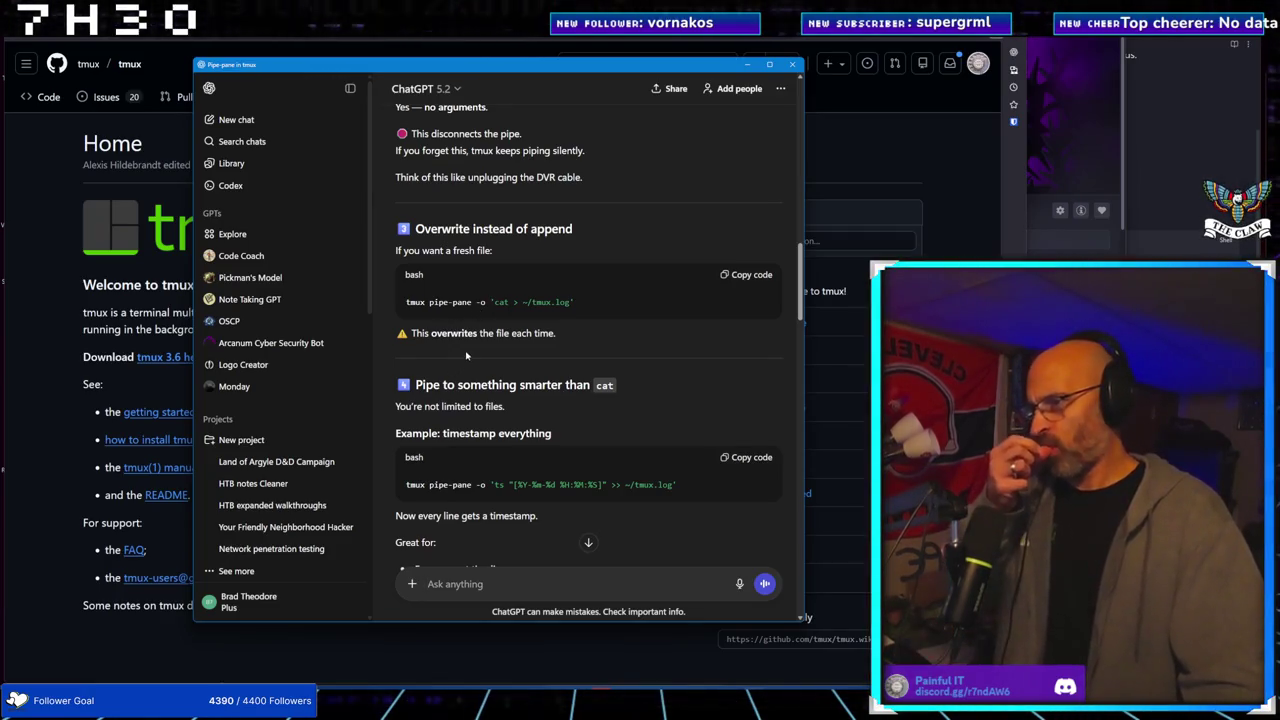
Scroll through the timestamp and tee examples to 'Pipe only THIS pane' and the keybinding toggle
{"action": "scroll", "coordinate": [463, 368], "scroll_direction": "down", "scroll_amount": 3}
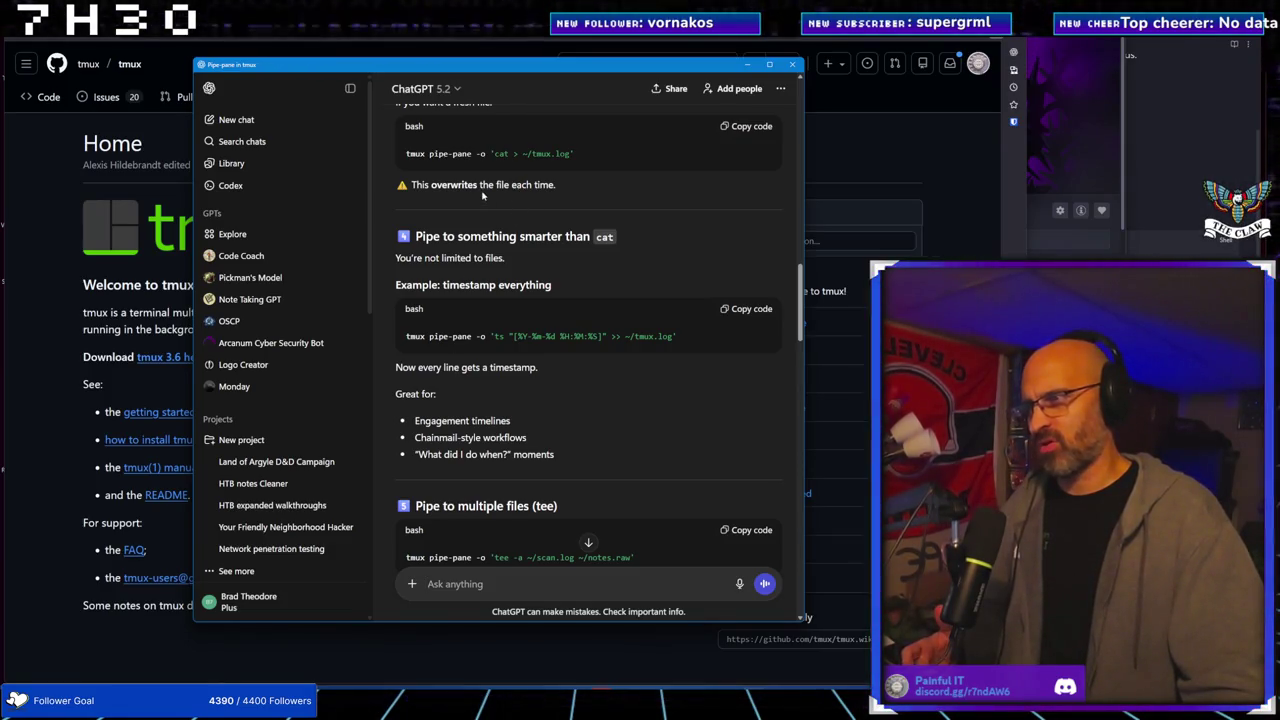
{"action": "scroll", "coordinate": [483, 196], "scroll_direction": "up", "scroll_amount": 1}
{"action": "scroll", "coordinate": [483, 203], "scroll_direction": "down", "scroll_amount": 2}
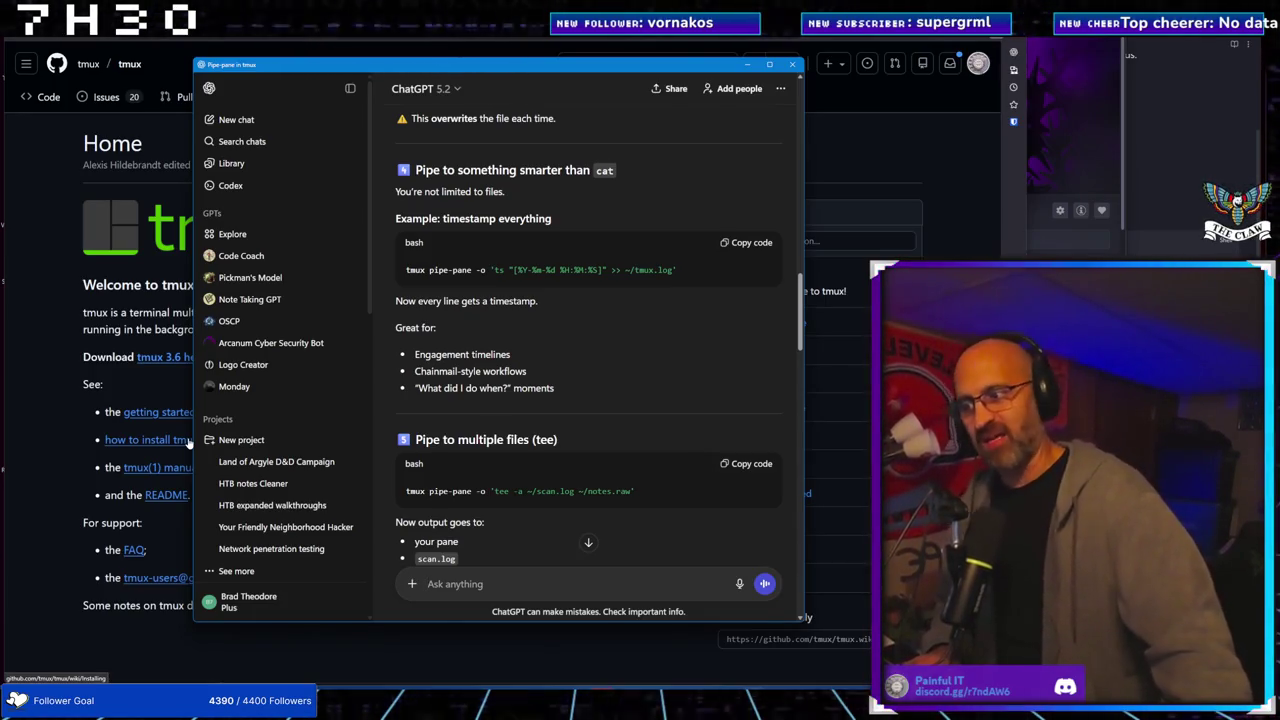
{"action": "scroll", "coordinate": [511, 434], "scroll_direction": "down", "scroll_amount": 3}
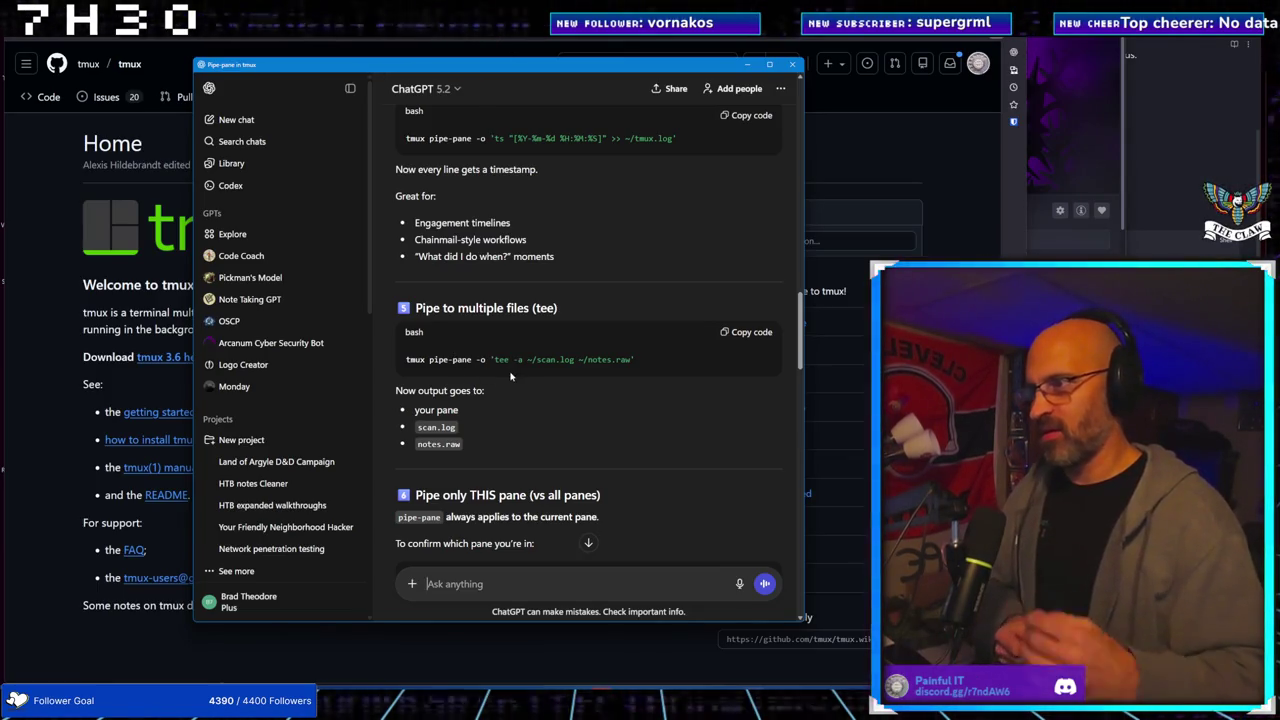
{"action": "scroll", "coordinate": [530, 295], "scroll_direction": "up", "scroll_amount": 1}
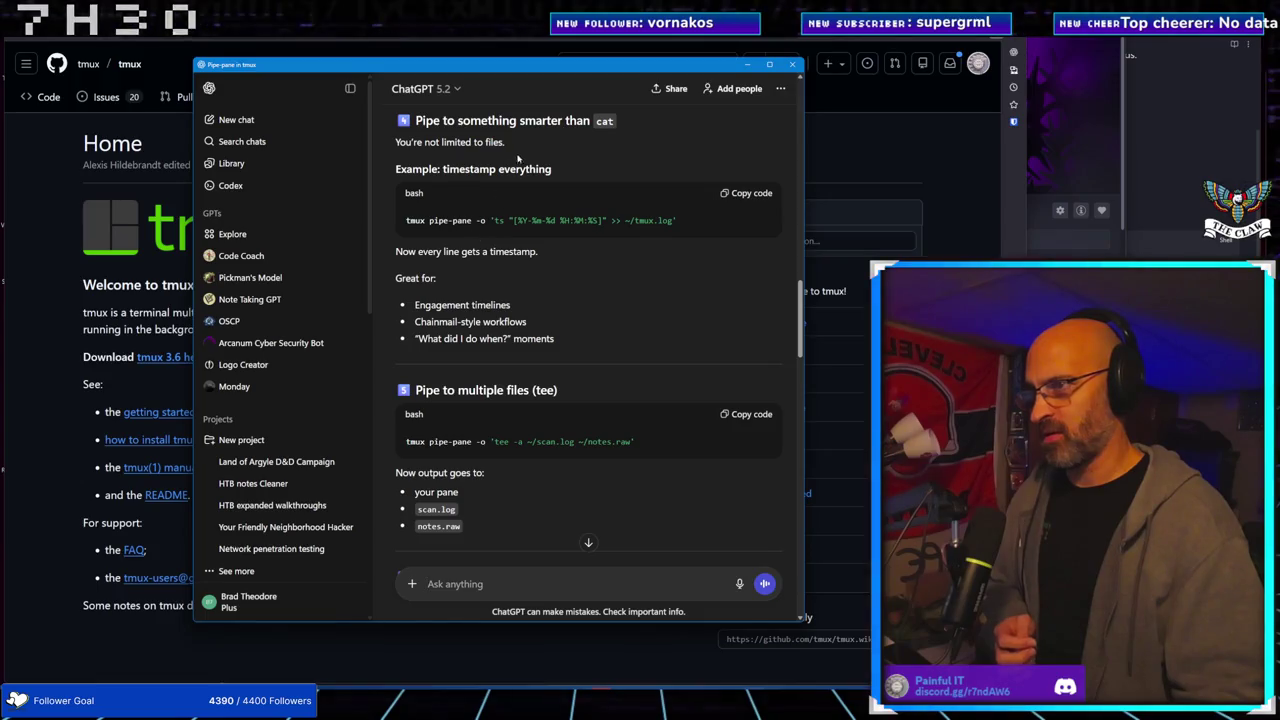
{"action": "scroll", "coordinate": [476, 193], "scroll_direction": "up", "scroll_amount": 2}
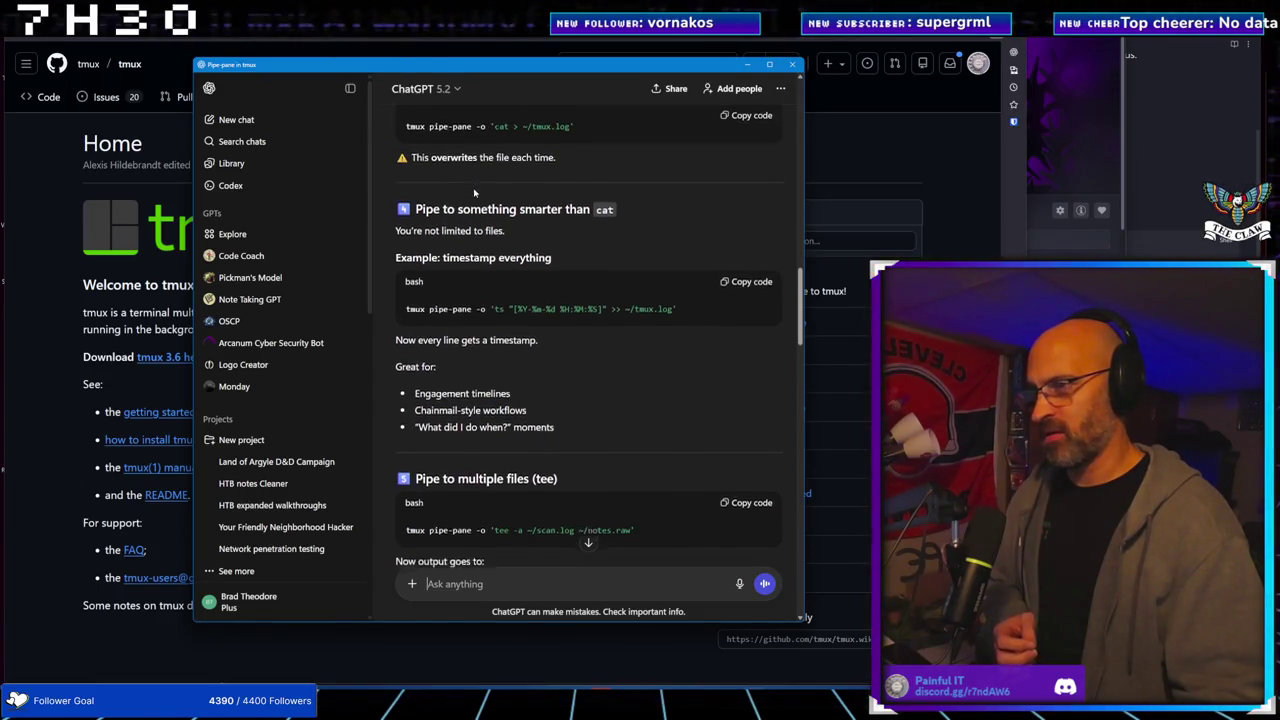
{"action": "scroll", "coordinate": [474, 193], "scroll_direction": "down", "scroll_amount": 2}
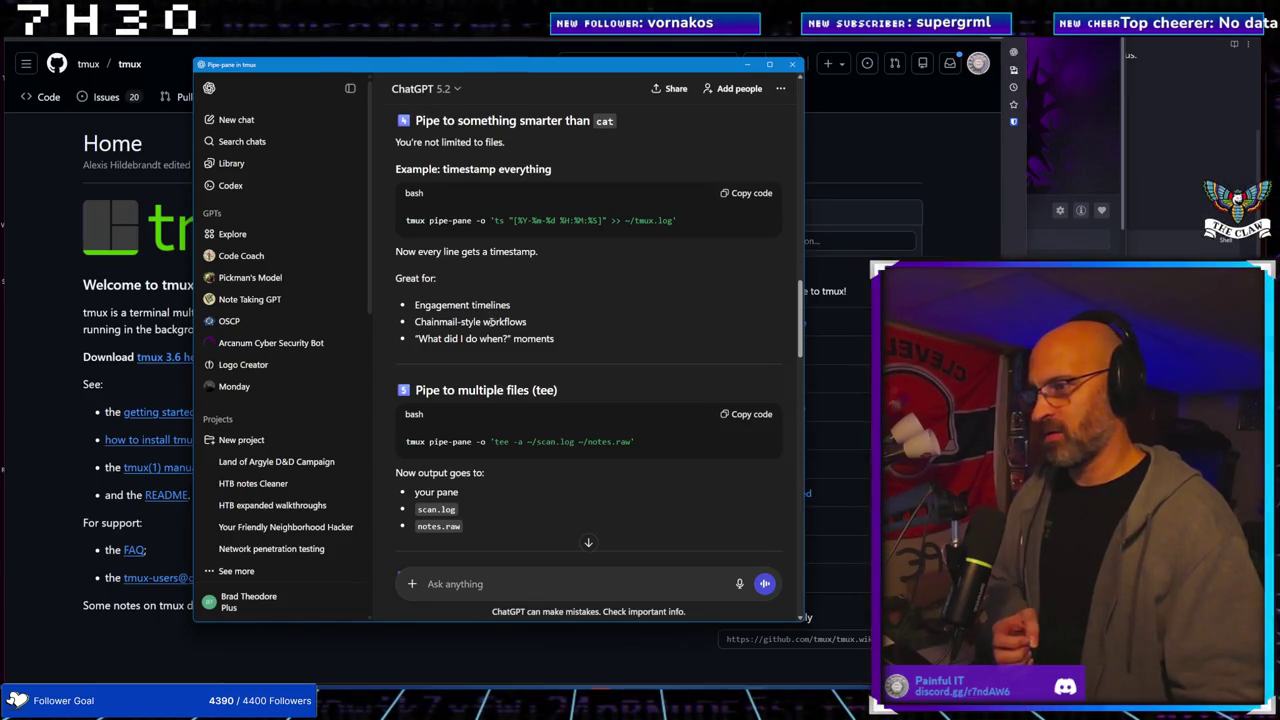
{"action": "scroll", "coordinate": [492, 318], "scroll_direction": "down", "scroll_amount": 1}
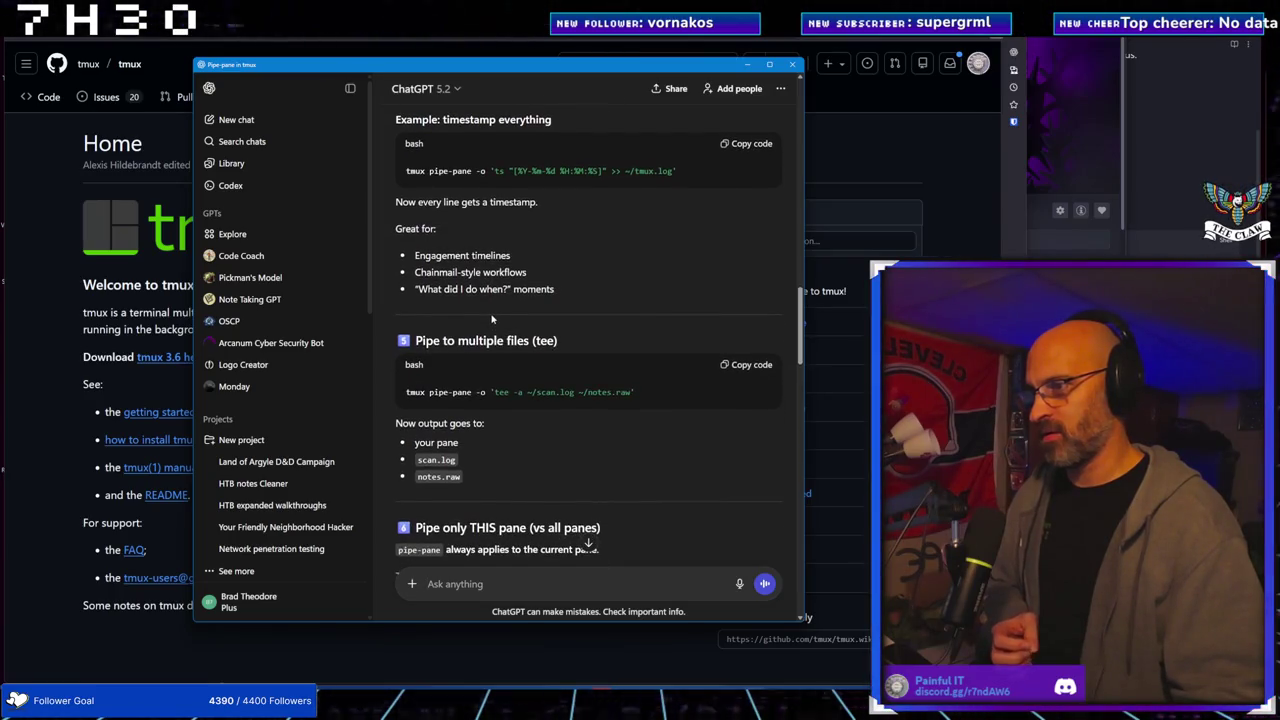
{"action": "scroll", "coordinate": [480, 320], "scroll_direction": "down", "scroll_amount": 2}
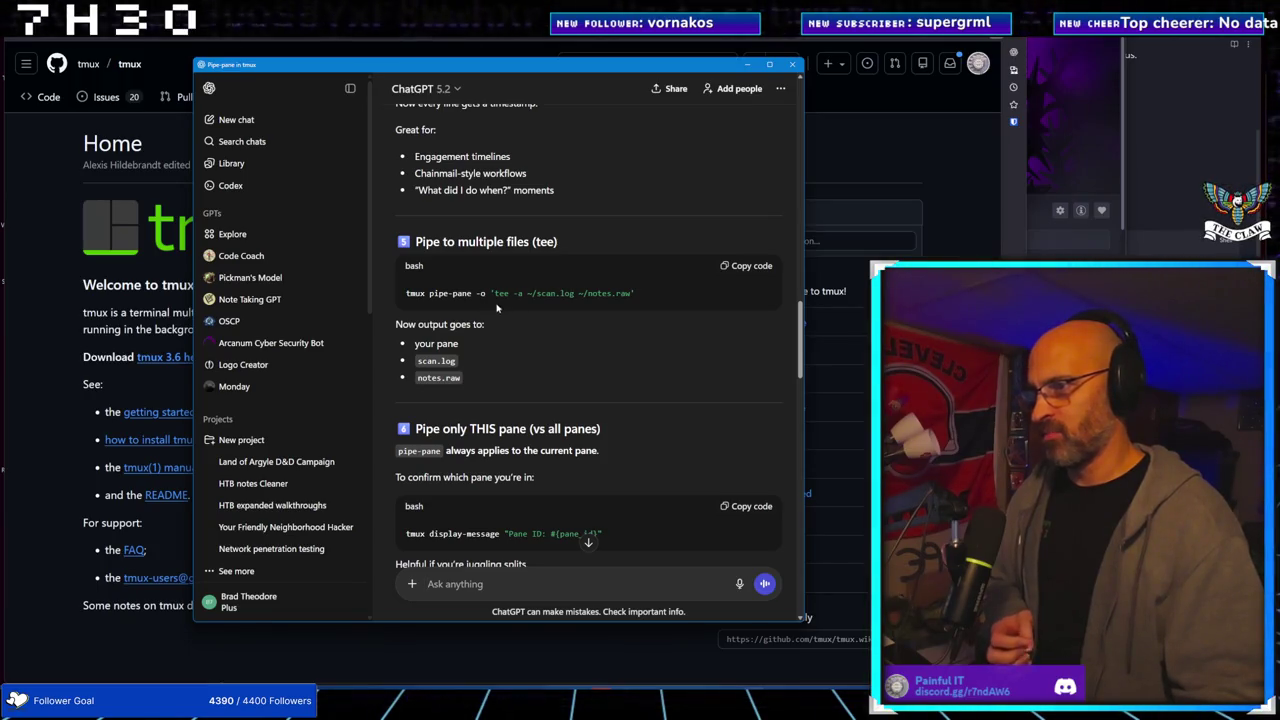
{"action": "scroll", "coordinate": [596, 336], "scroll_direction": "down", "scroll_amount": 3}
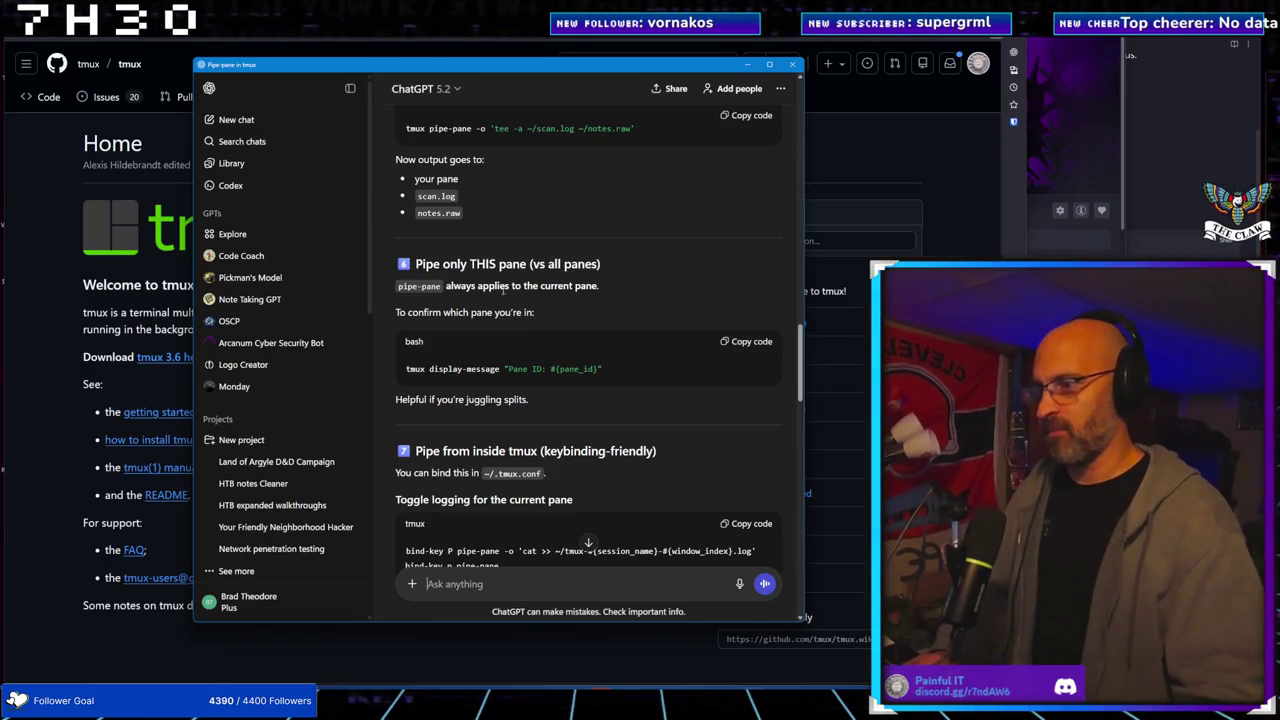
Scroll through 'What it does NOT do', the alternatives table and TL;DR cheat sheet to the end
{"action": "scroll", "coordinate": [556, 313], "scroll_direction": "down", "scroll_amount": 1}
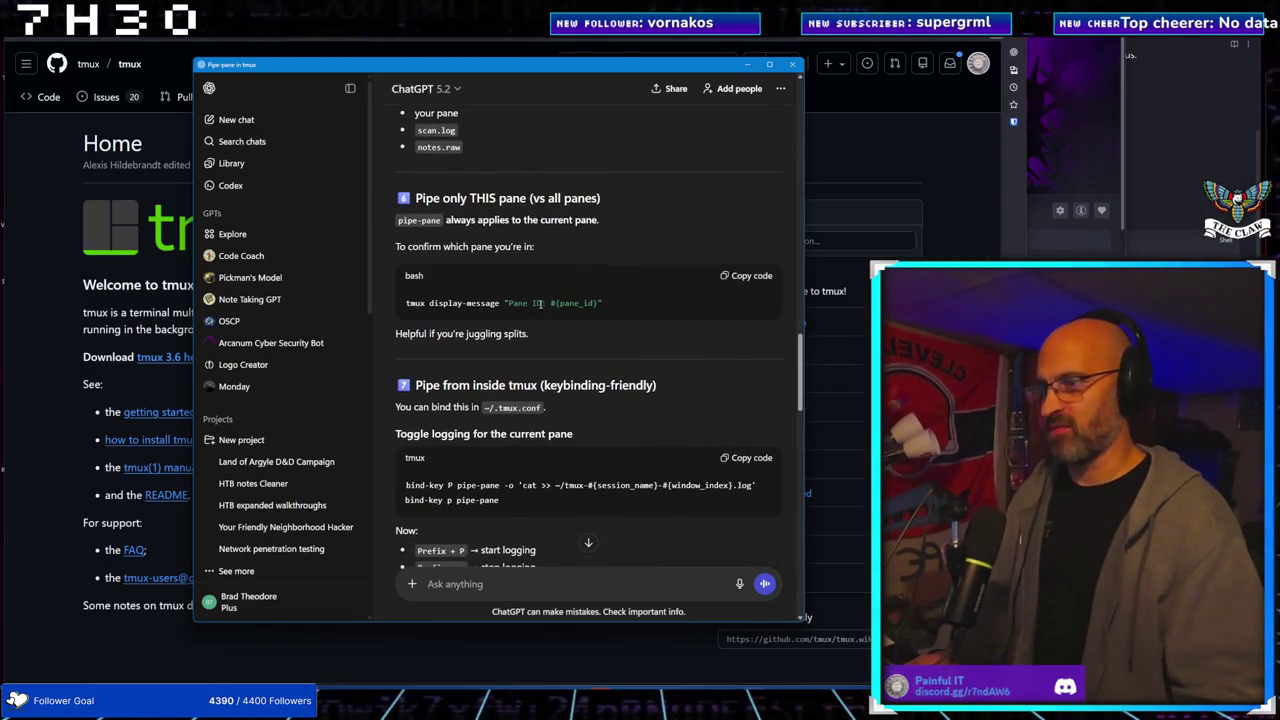
{"action": "scroll", "coordinate": [510, 333], "scroll_direction": "up", "scroll_amount": 1}
{"action": "scroll", "coordinate": [463, 334], "scroll_direction": "down", "scroll_amount": 1}
{"action": "scroll", "coordinate": [463, 334], "scroll_direction": "down", "scroll_amount": 3}
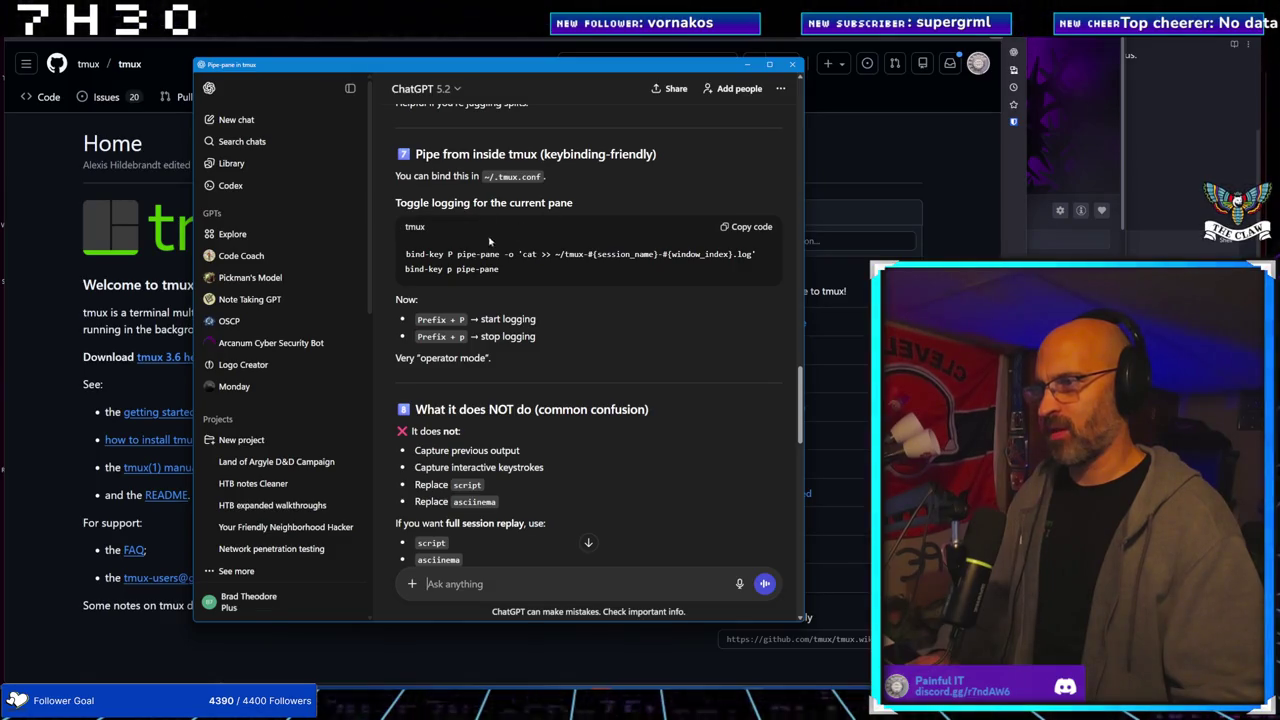
{"action": "scroll", "coordinate": [495, 300], "scroll_direction": "down", "scroll_amount": 3}
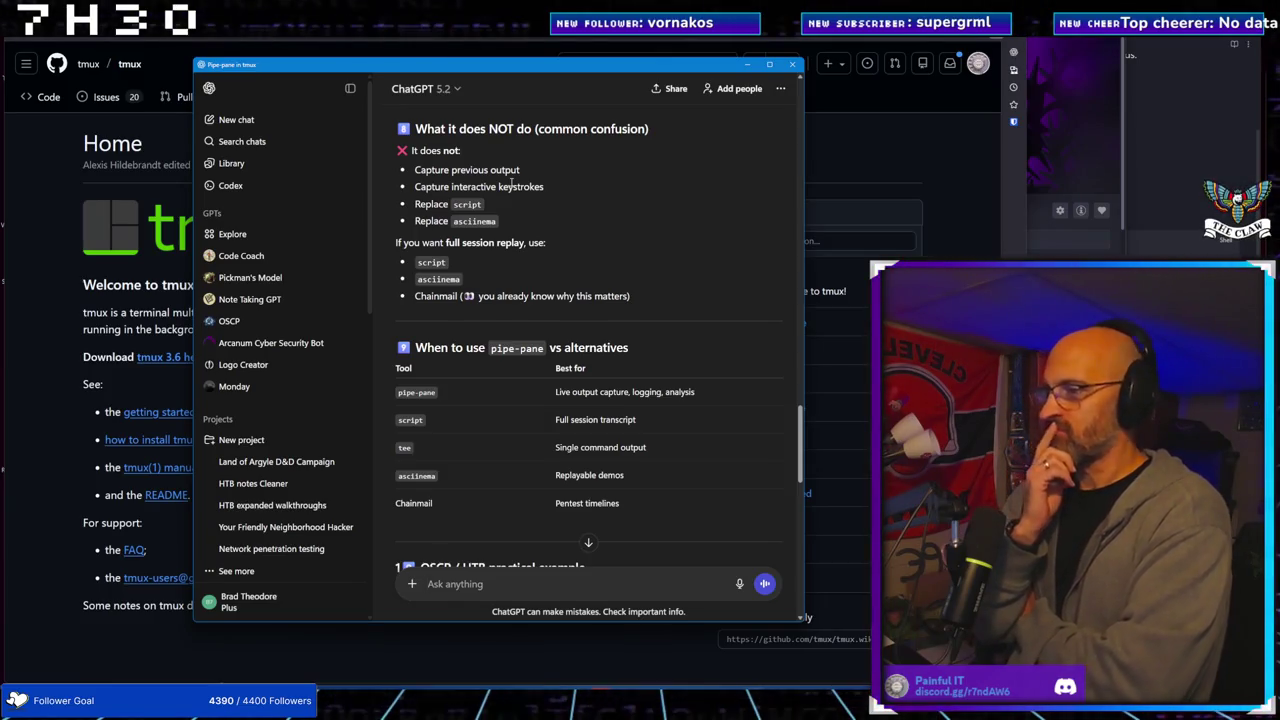
{"action": "scroll", "coordinate": [560, 182], "scroll_direction": "down", "scroll_amount": 1}
{"action": "scroll", "coordinate": [559, 182], "scroll_direction": "down", "scroll_amount": 5}
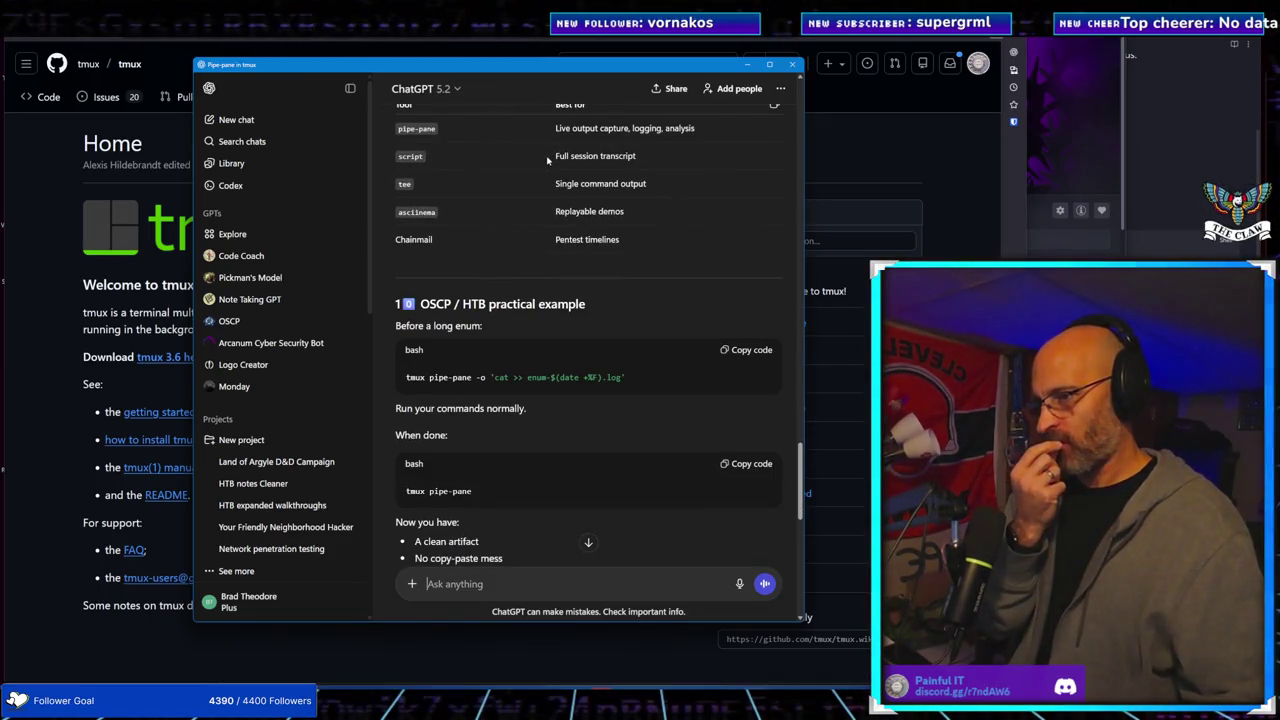
{"action": "scroll", "coordinate": [547, 158], "scroll_direction": "down", "scroll_amount": 4}
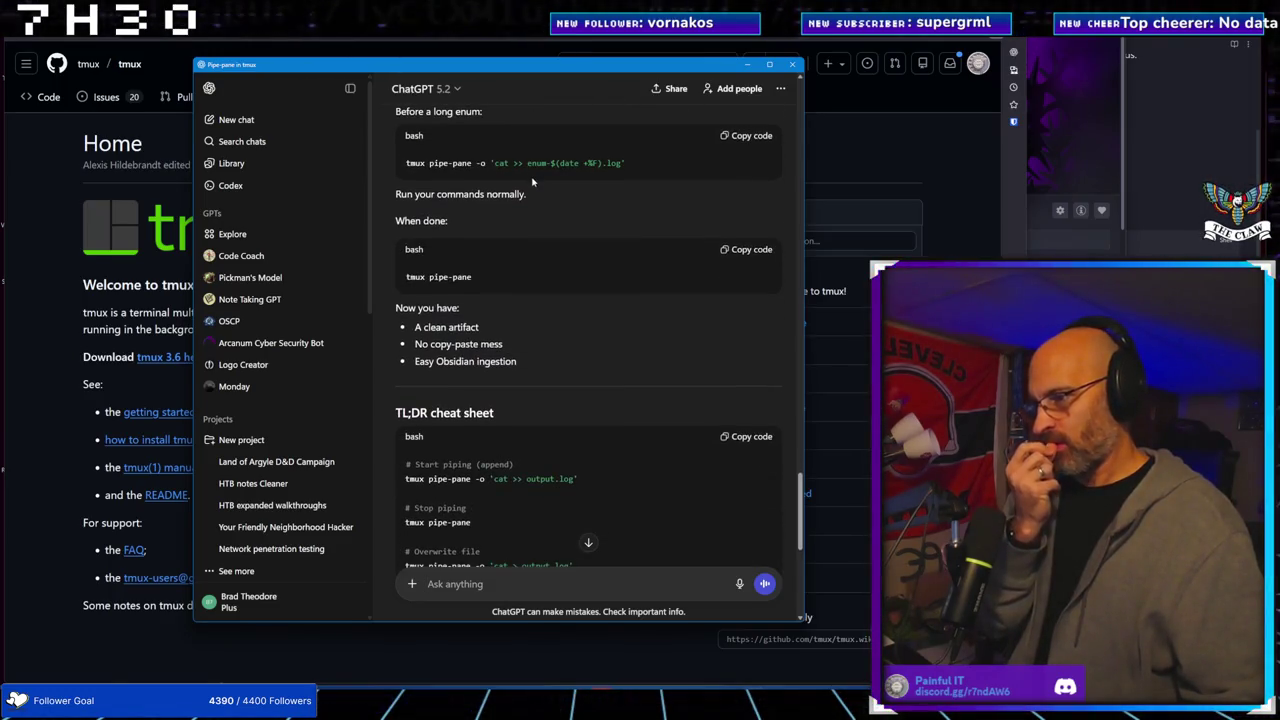
{"action": "scroll", "coordinate": [532, 182], "scroll_direction": "down", "scroll_amount": 3}
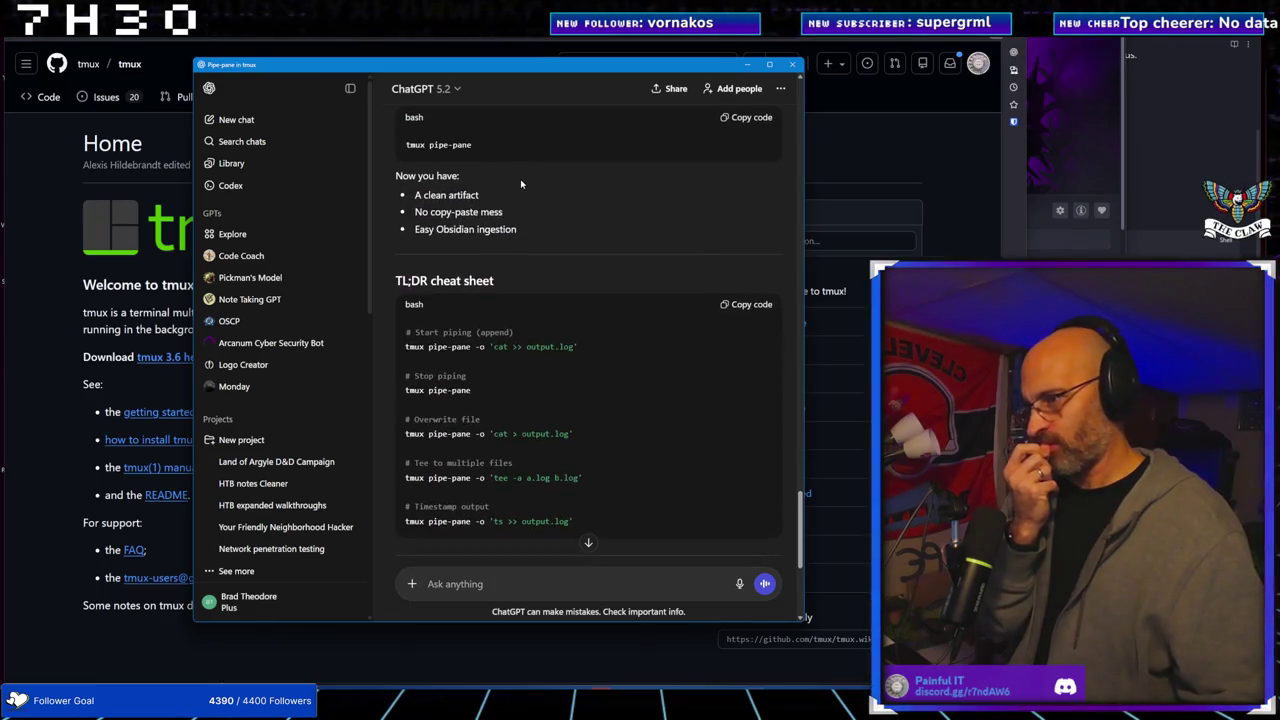
{"action": "scroll", "coordinate": [544, 414], "scroll_direction": "down", "scroll_amount": 6}
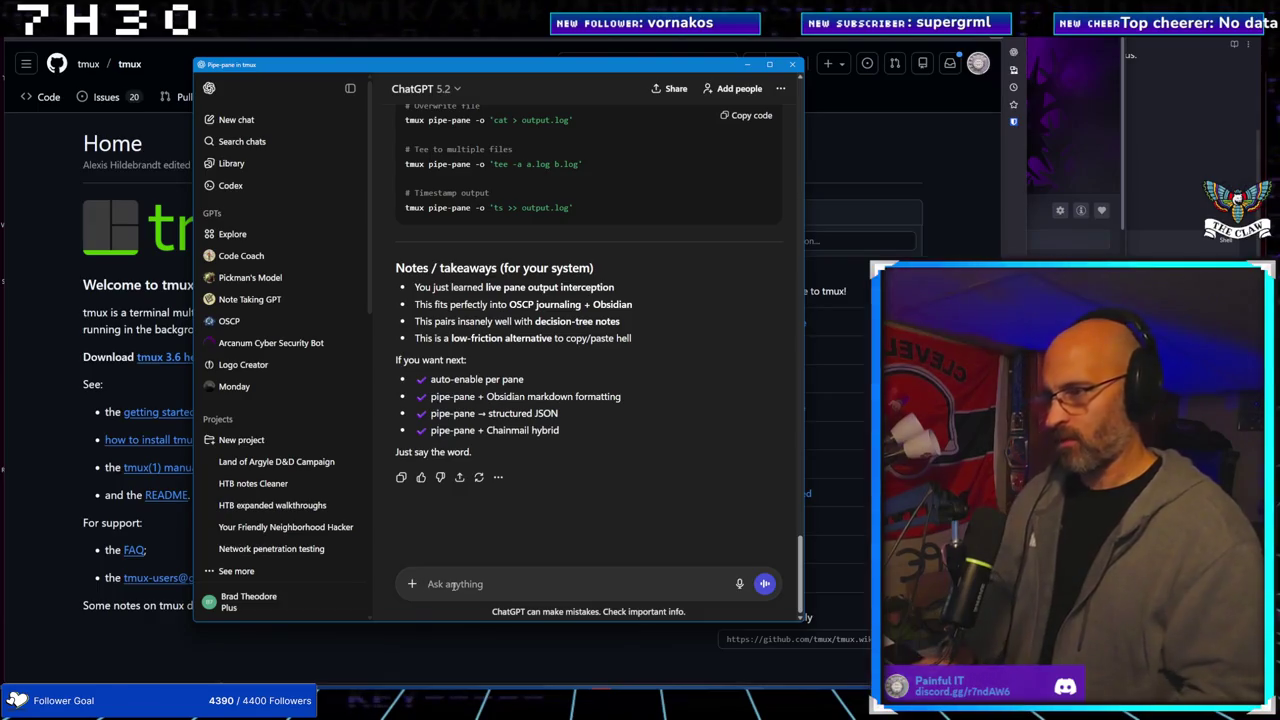
Start a follow-up 'I want to auto-enable…', reworking its opening wording several times
{"action": "type", "text": "auto"}
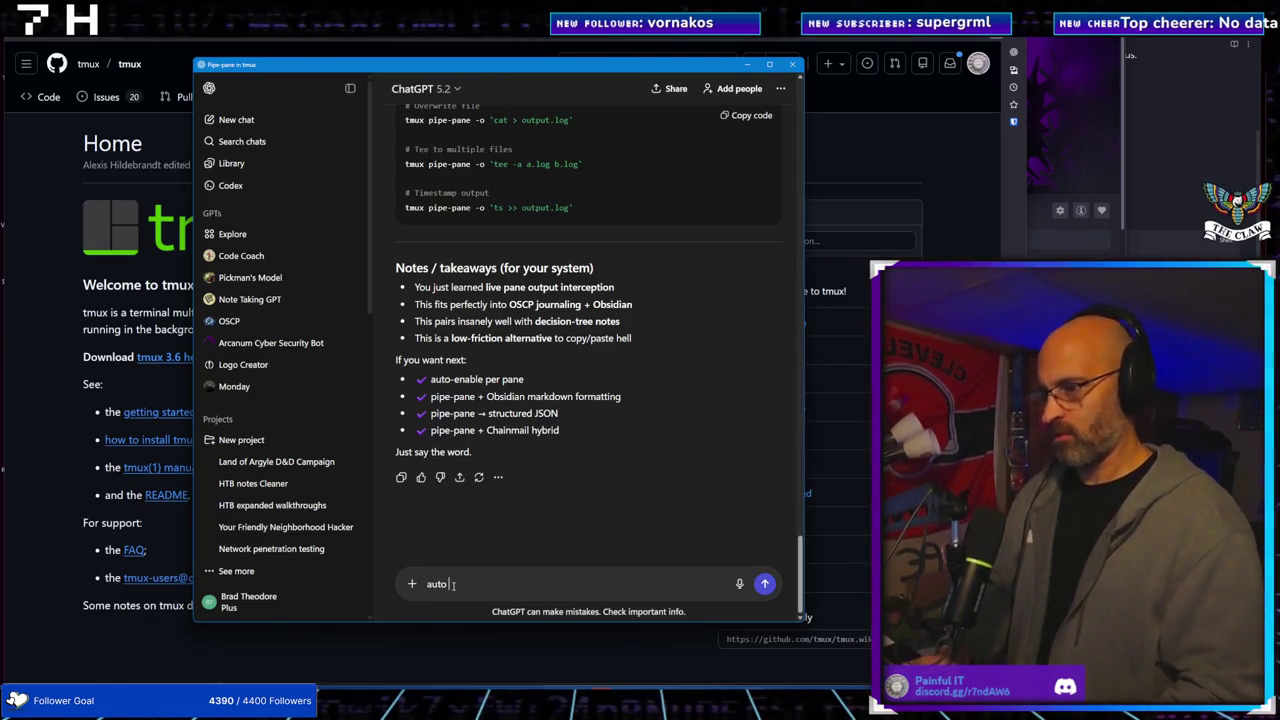
{"action": "type", "text": "-"}
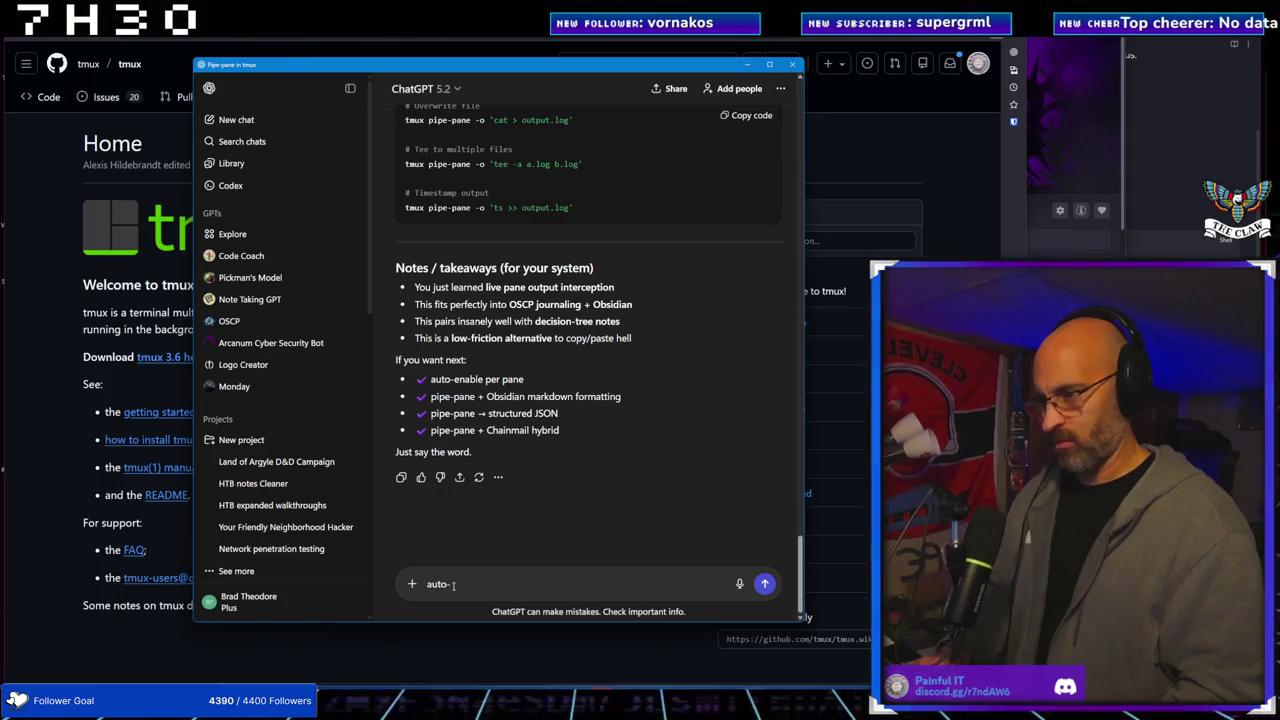
{"action": "type", "text": "enable per"}
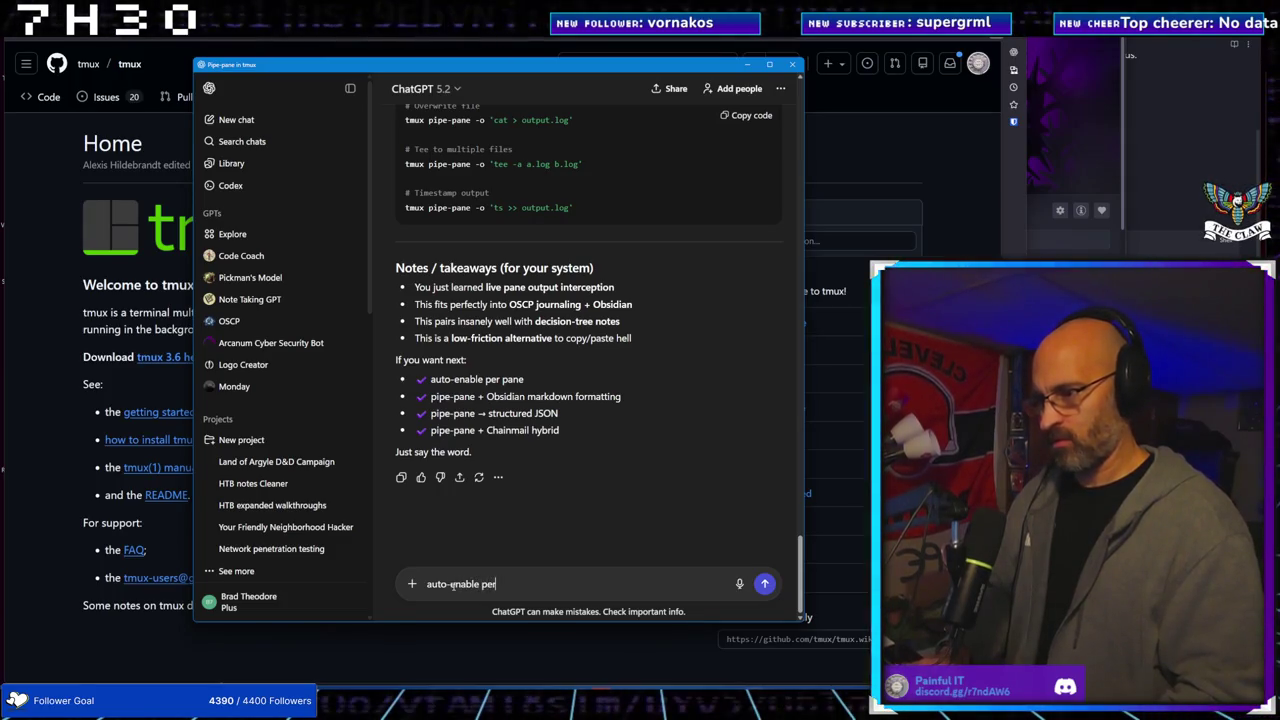
{"action": "type", "text": " pane"}
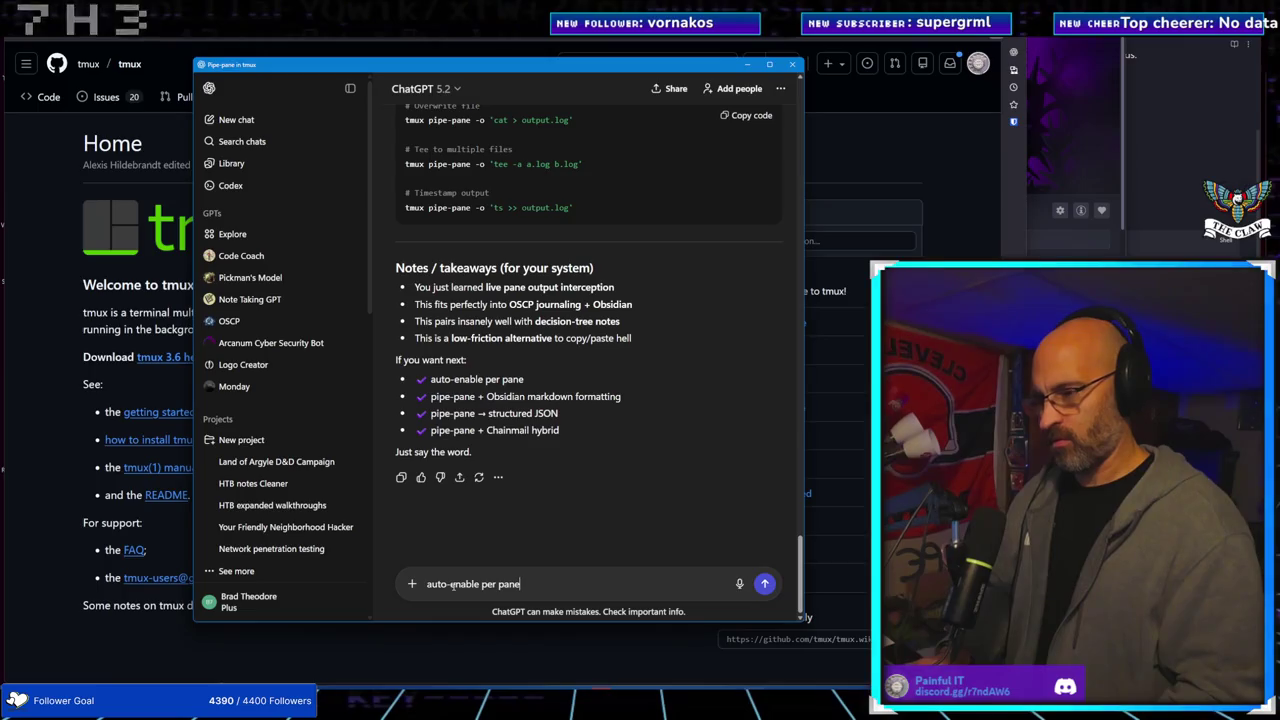
{"action": "key", "text": "BackSpace"}
{"action": "key", "text": "BackSpace"}
{"action": "key", "text": "BackSpace"}
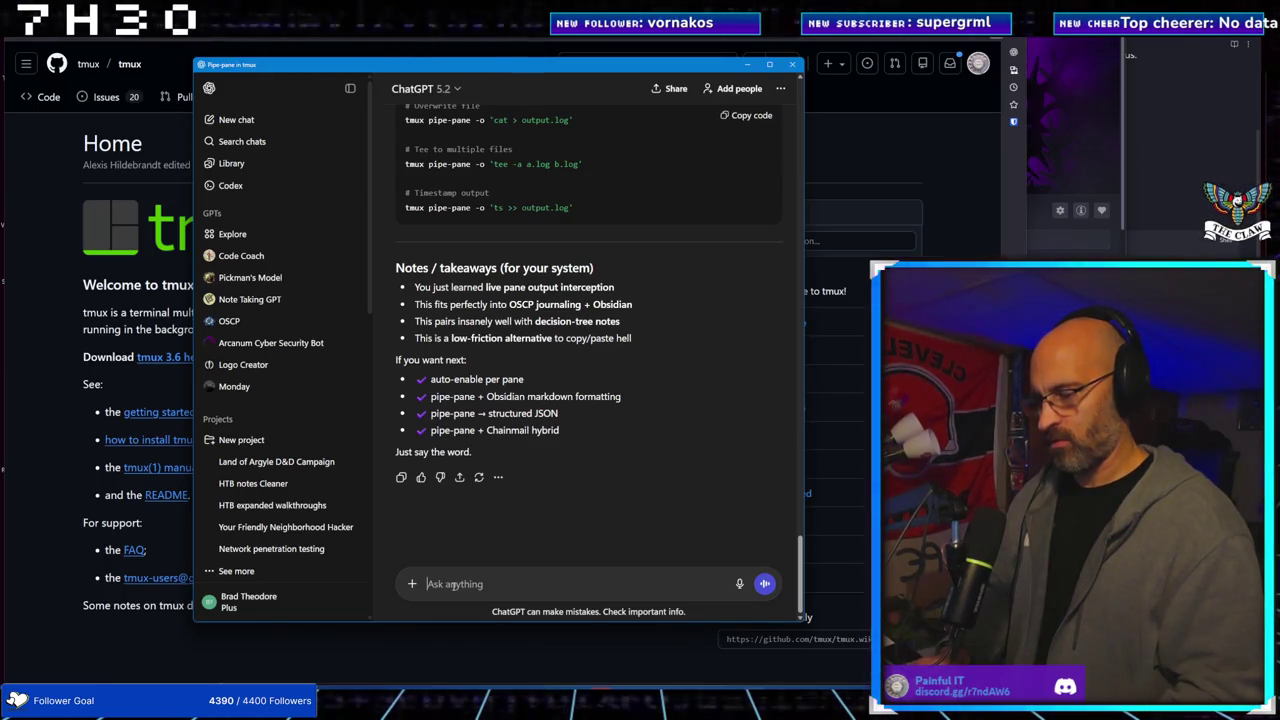
{"action": "type", "text": "I want"}
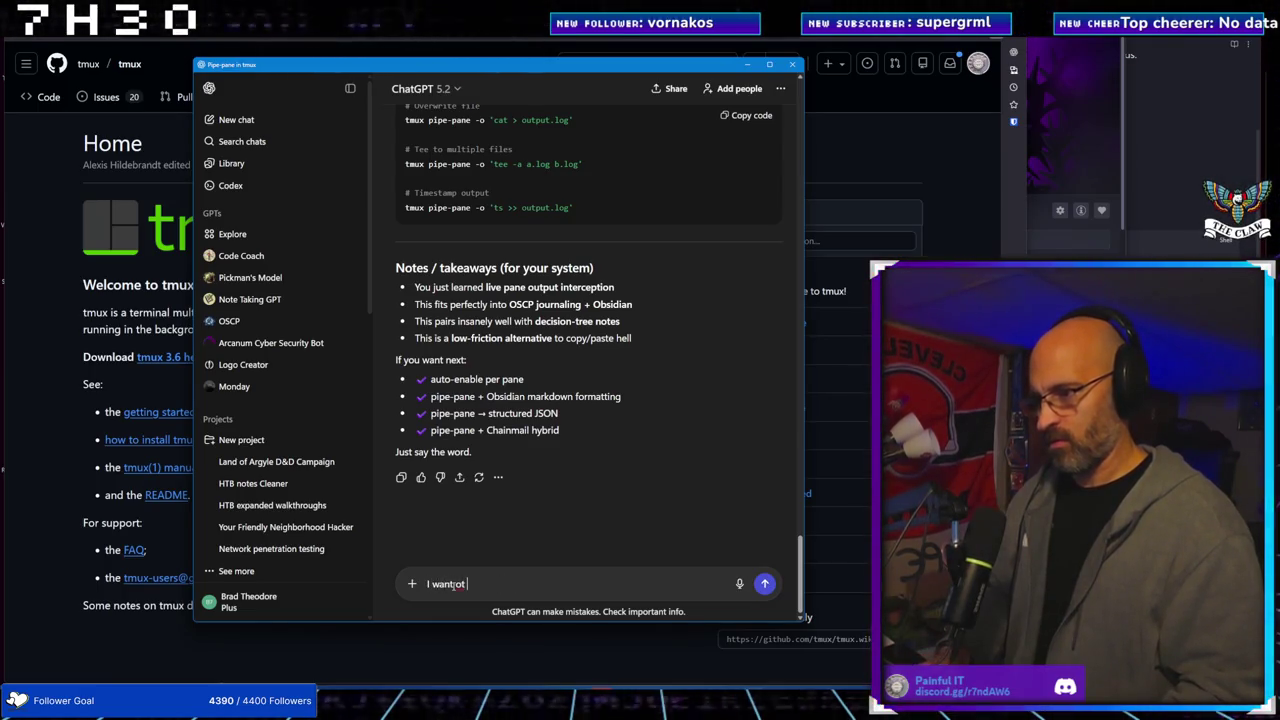
{"action": "type", "text": " to au"}
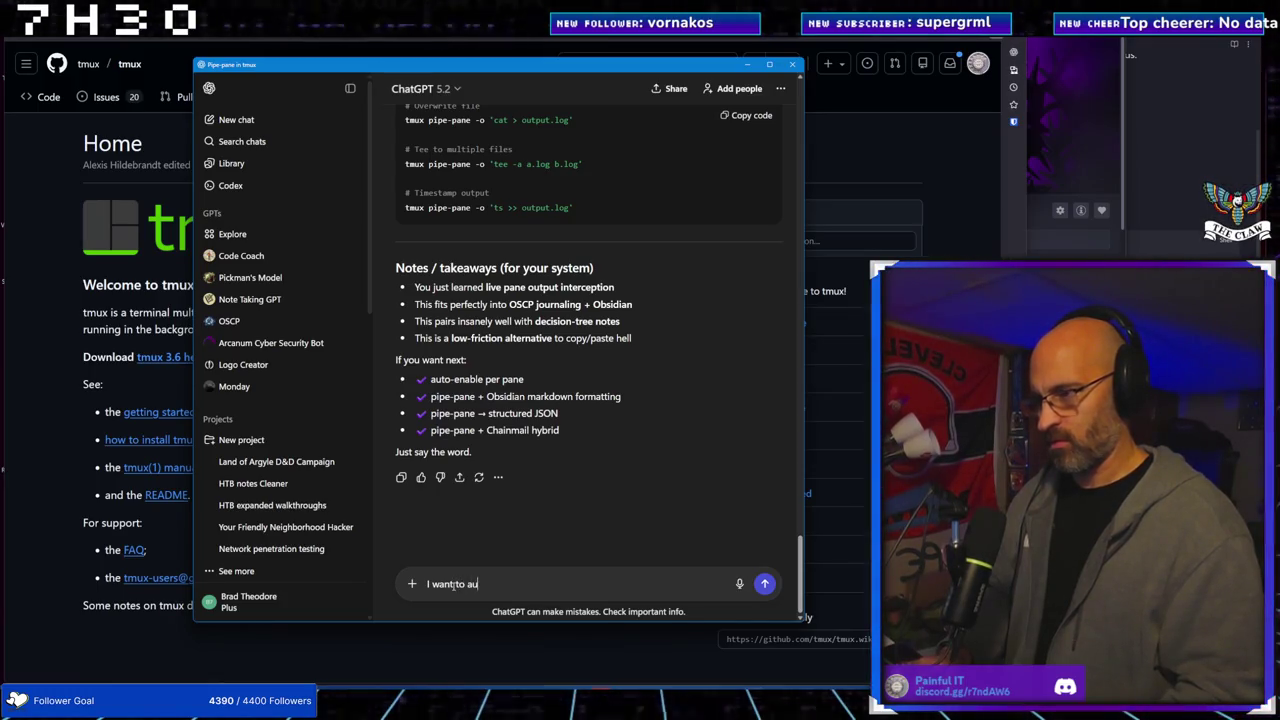
{"action": "type", "text": "to-enable wh"}
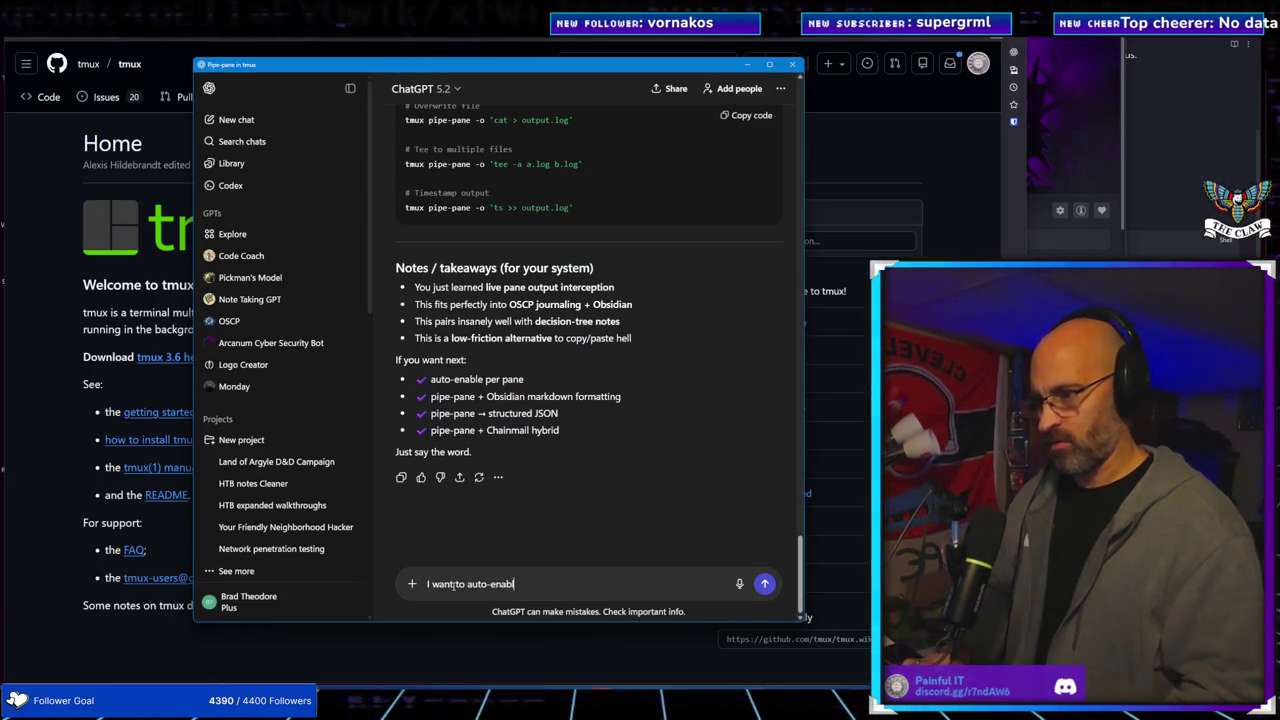
{"action": "key", "text": "BackSpace"}
{"action": "key", "text": "BackSpace"}
{"action": "type", "text": "this"}
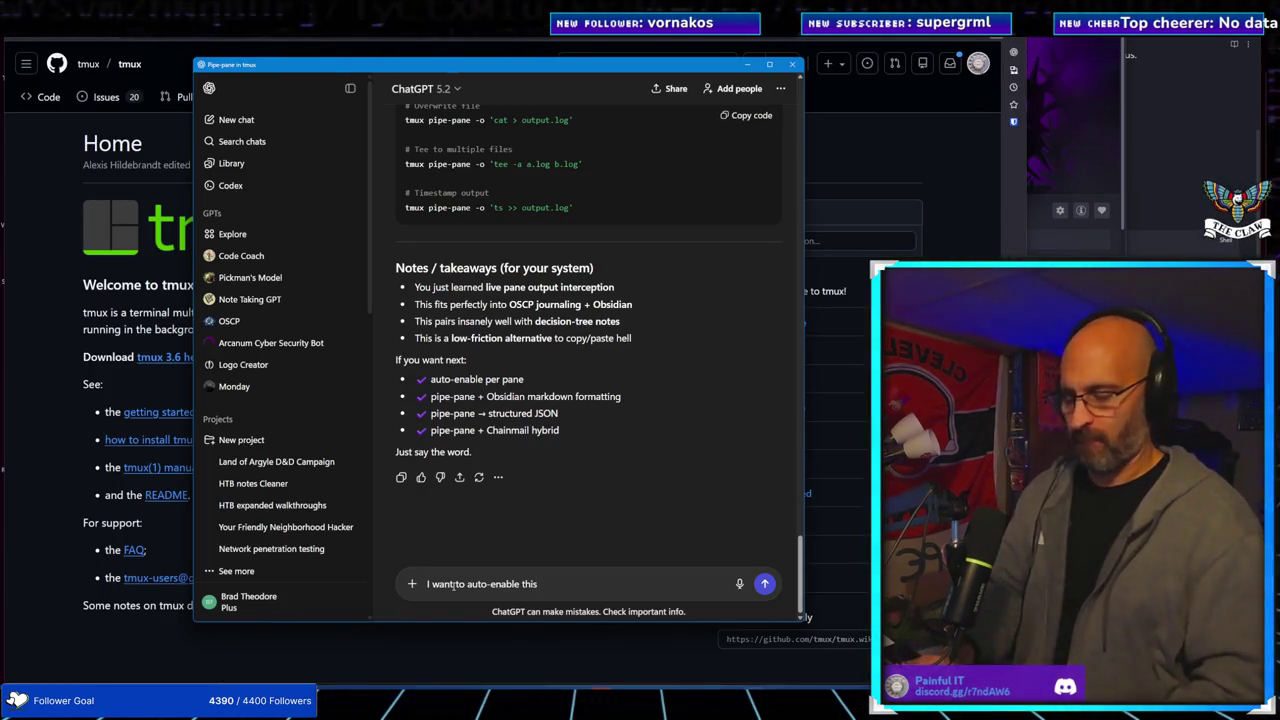
{"action": "key", "text": "BackSpace"}
{"action": "key", "text": "BackSpace"}
{"action": "key", "text": "BackSpace"}
{"action": "type", "text": "I wanto"}
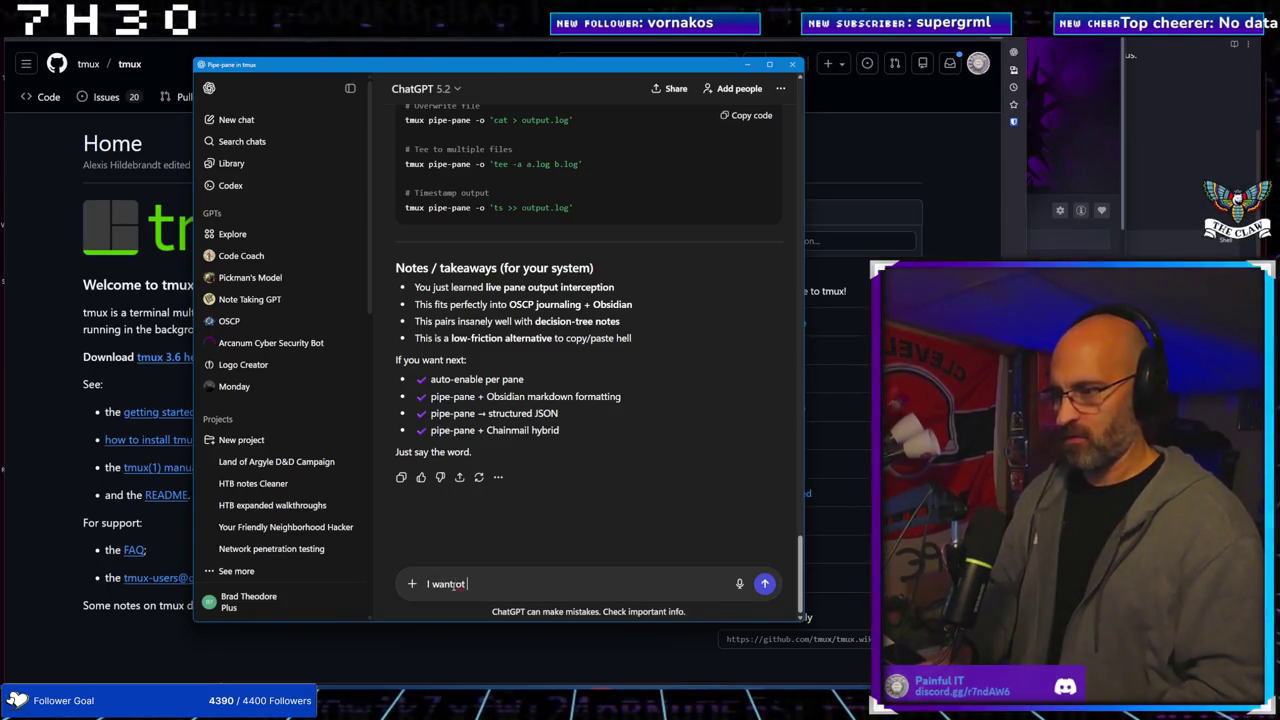
{"action": "type", "text": " to auto an"}
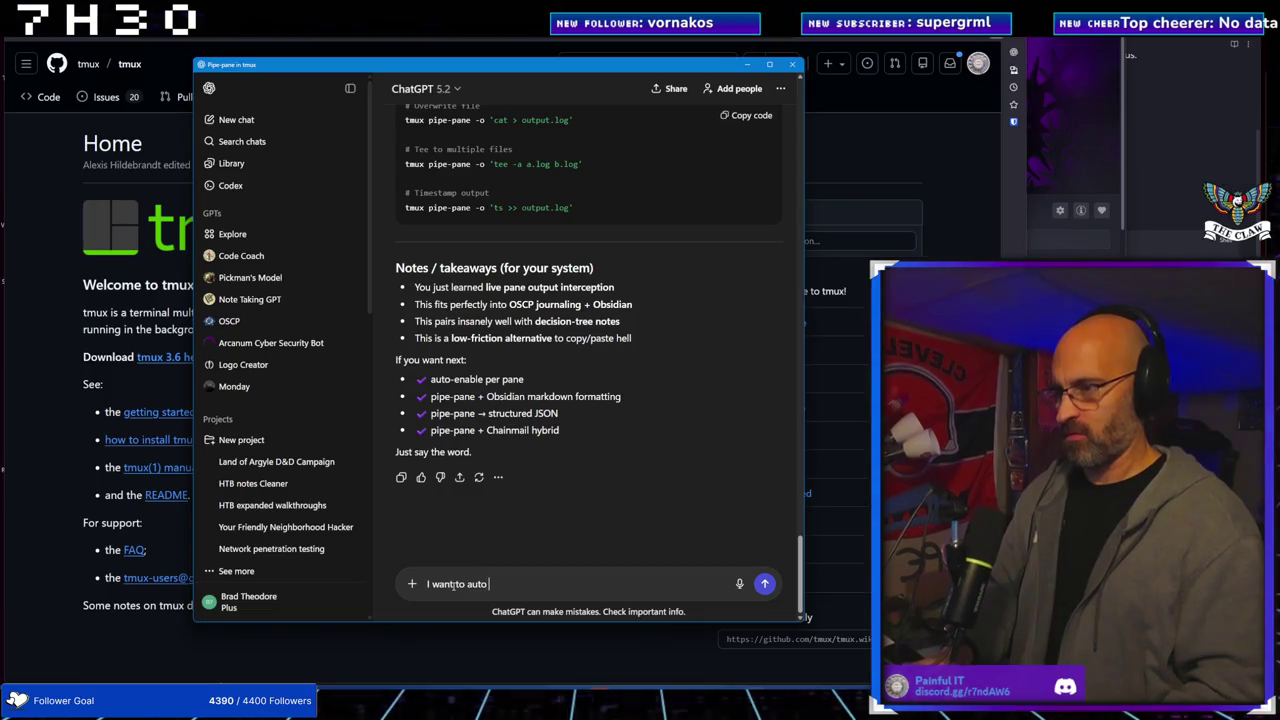
{"action": "key", "text": "BackSpace"}
{"action": "key", "text": "BackSpace"}
{"action": "type", "text": "ena"}
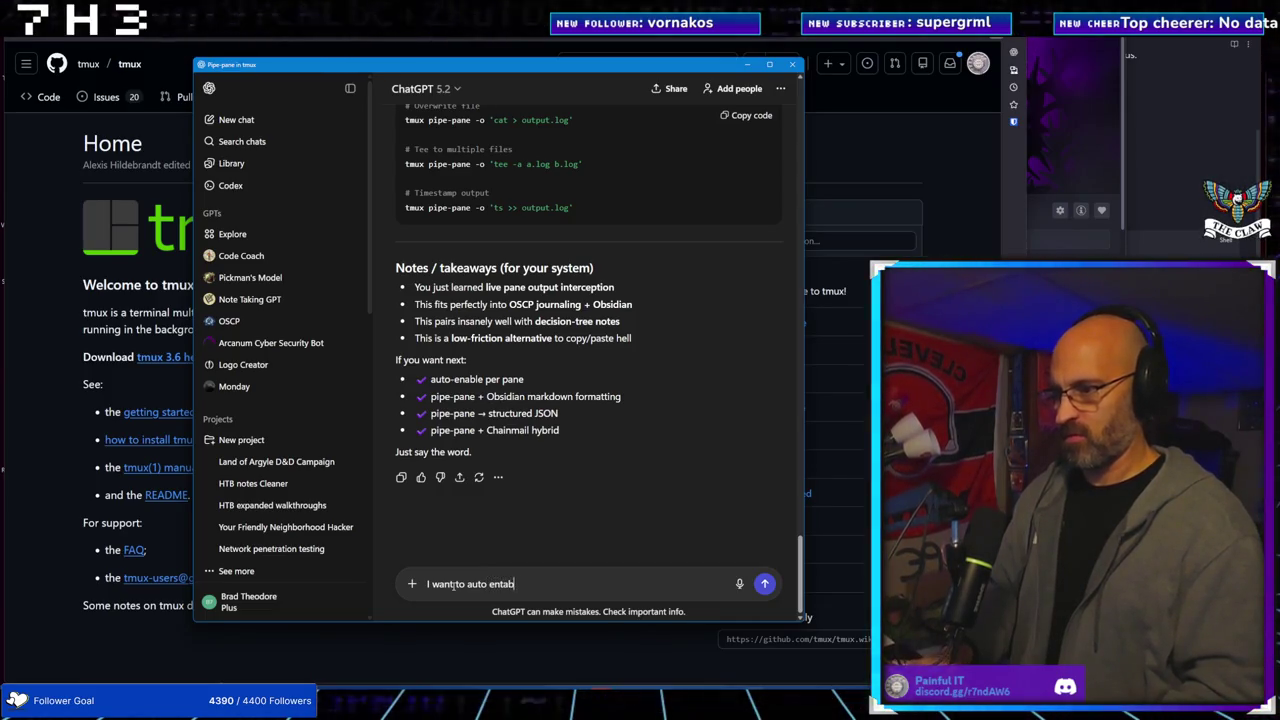
{"action": "type", "text": "ble this"}
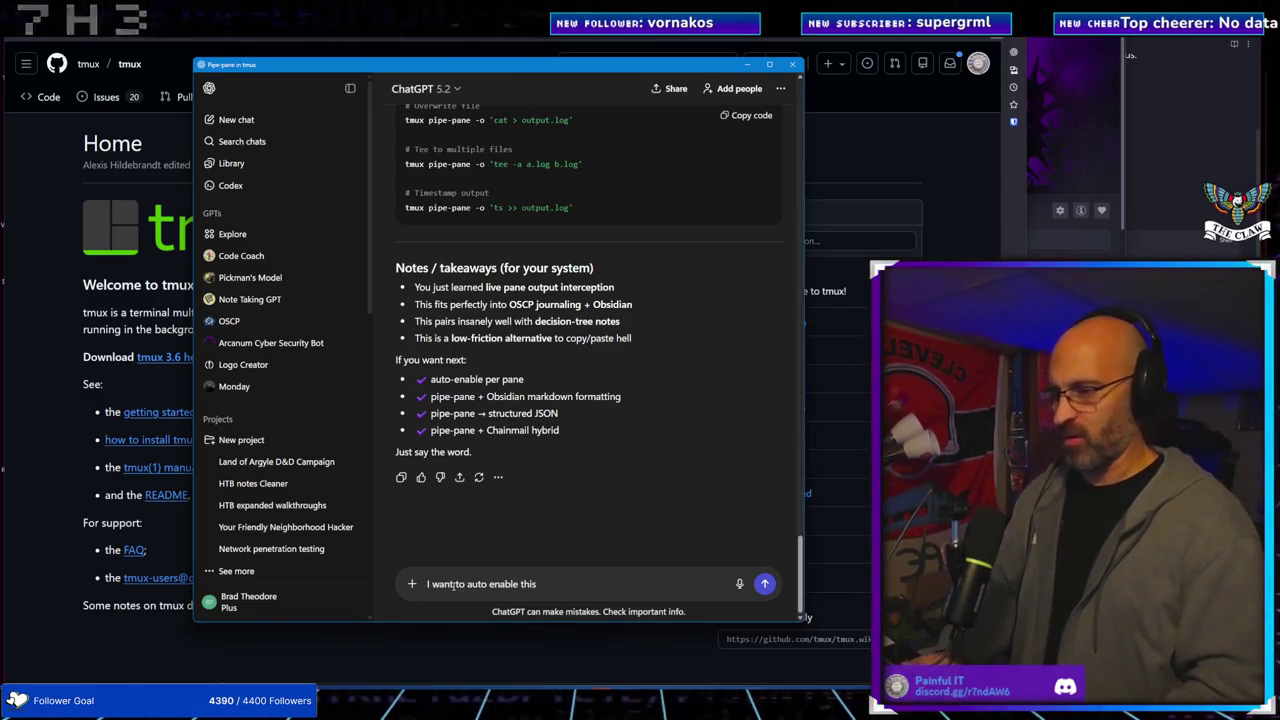
{"action": "key", "text": "BackSpace"}
{"action": "key", "text": "BackSpace"}
{"action": "key", "text": "BackSpace"}
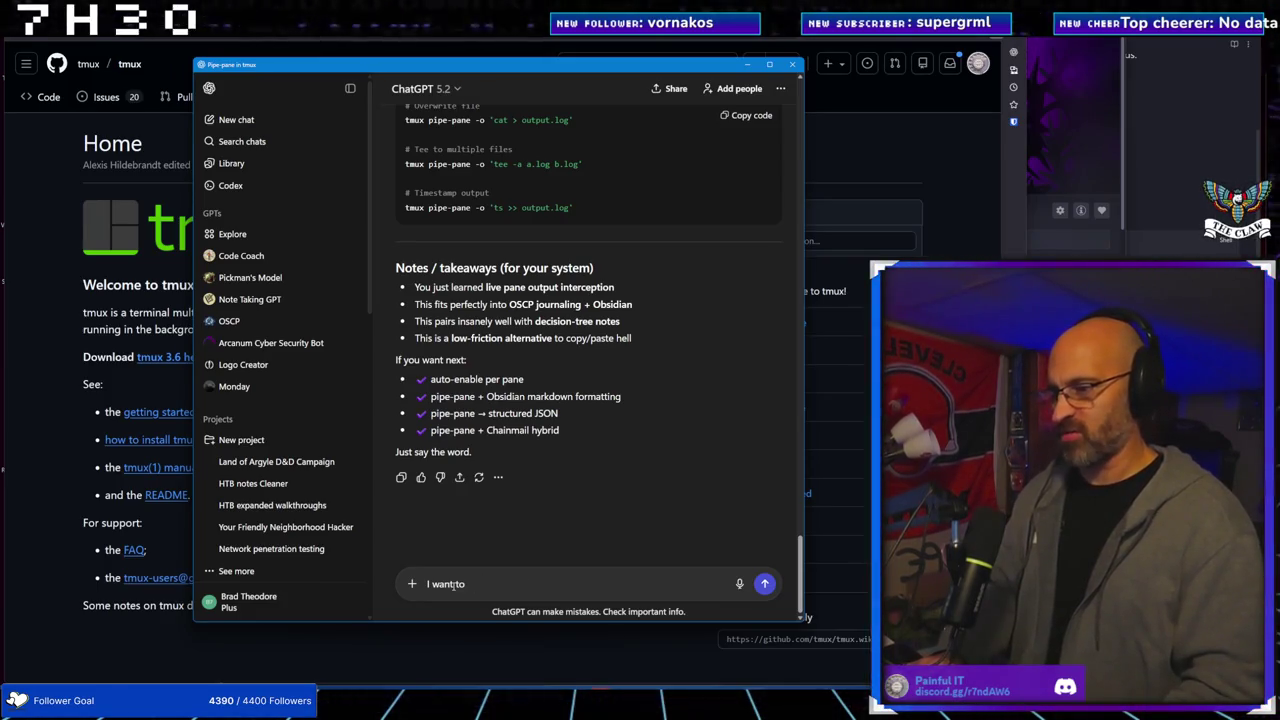
{"action": "key", "text": "BackSpace"}
{"action": "key", "text": "BackSpace"}
{"action": "key", "text": "BackSpace"}
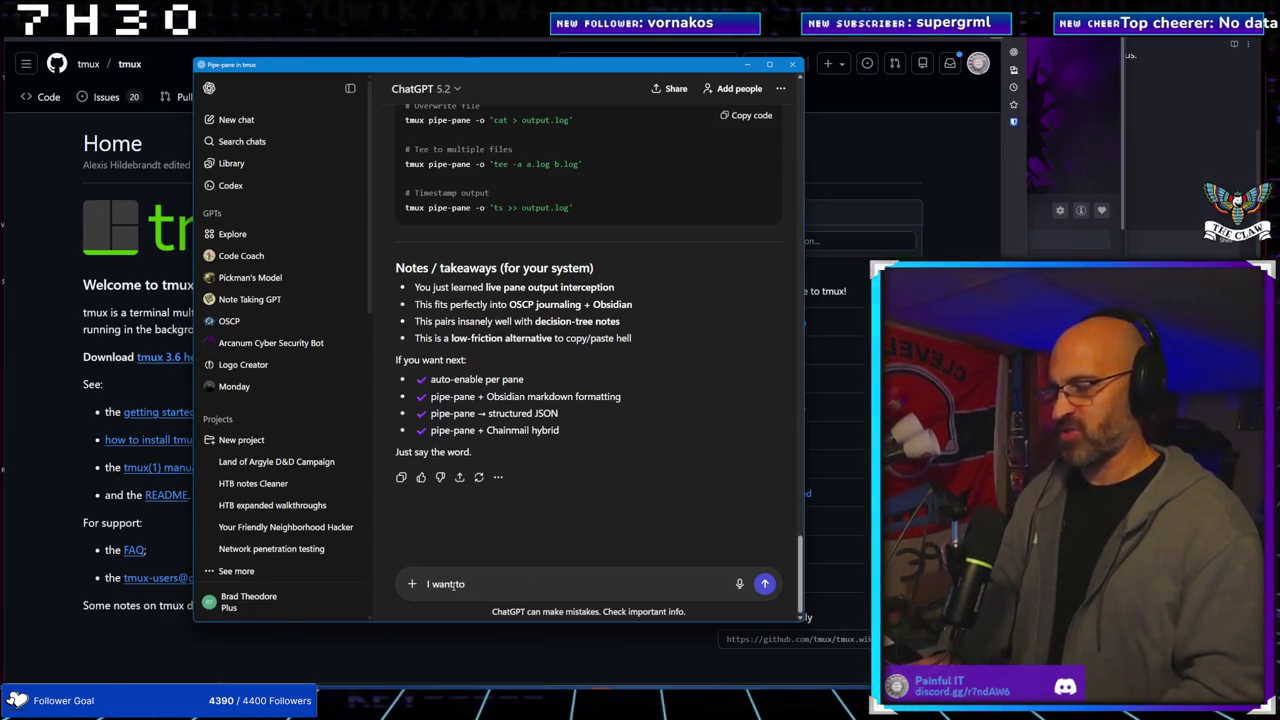
Continue it asking for the option to start this when starting a tmux session, like a new machine
{"action": "type", "text": " have the op"}
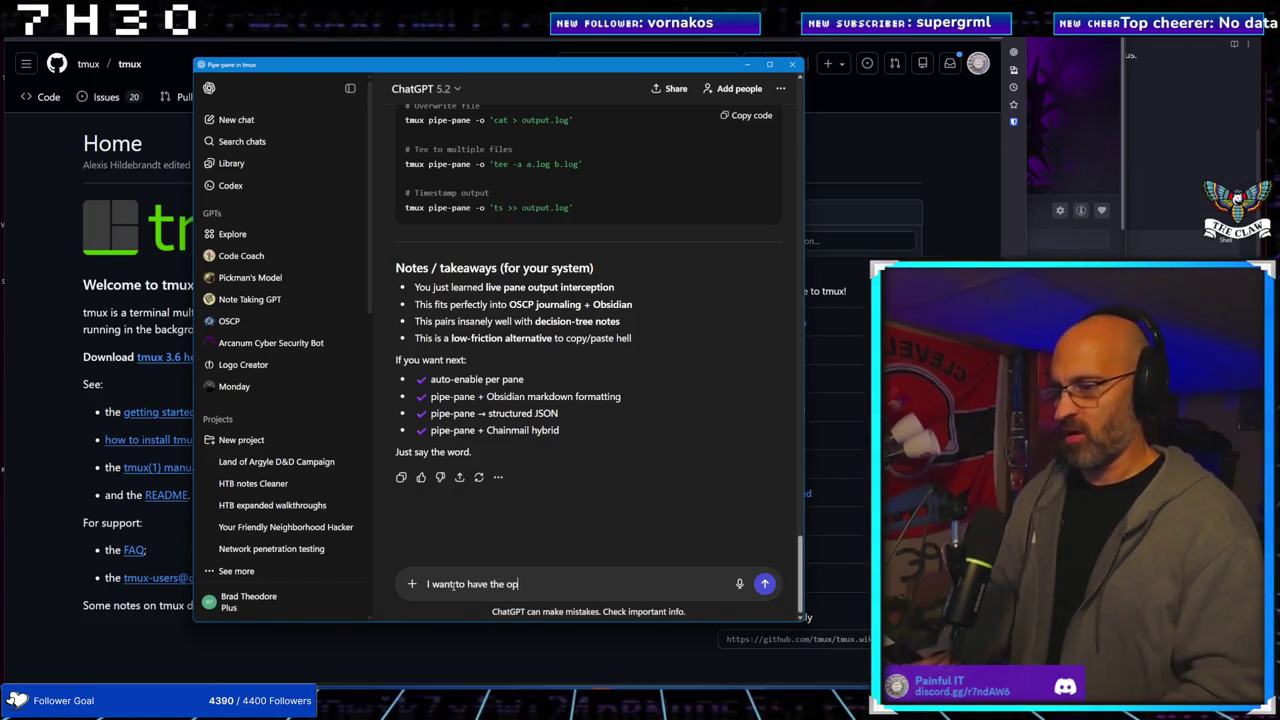
{"action": "type", "text": "tion start th"}
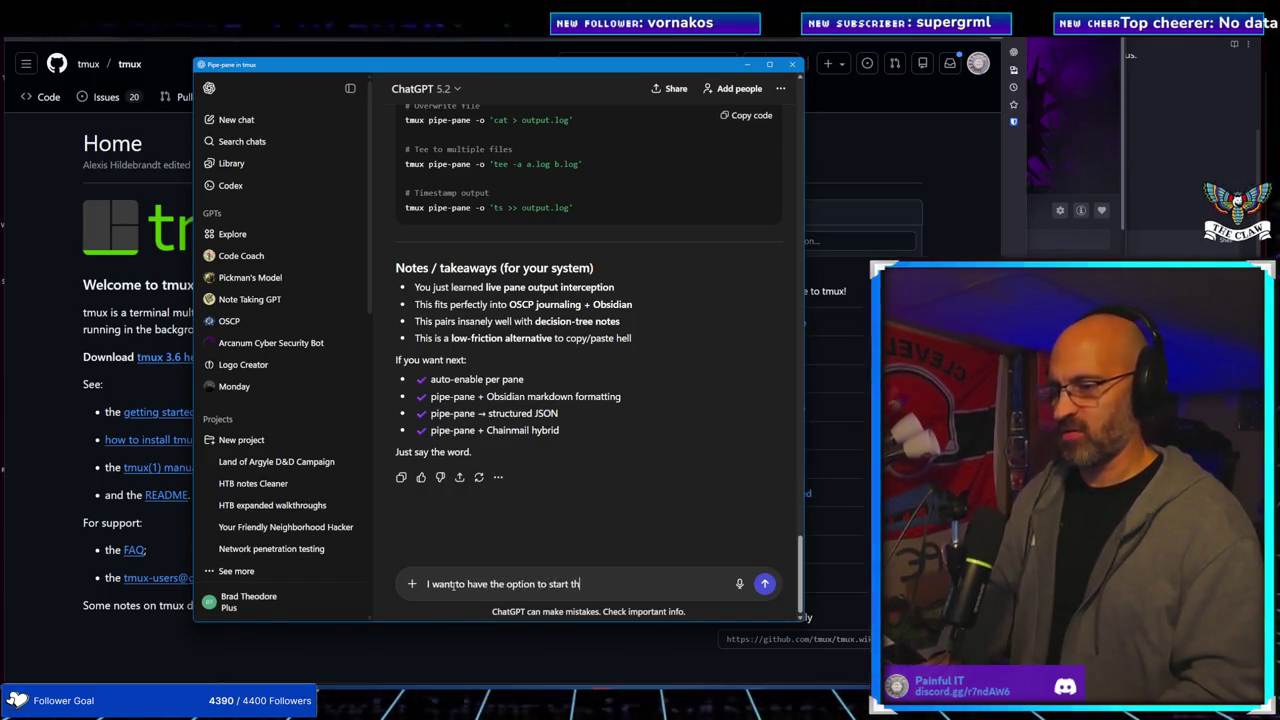
{"action": "type", "text": "is when I"}
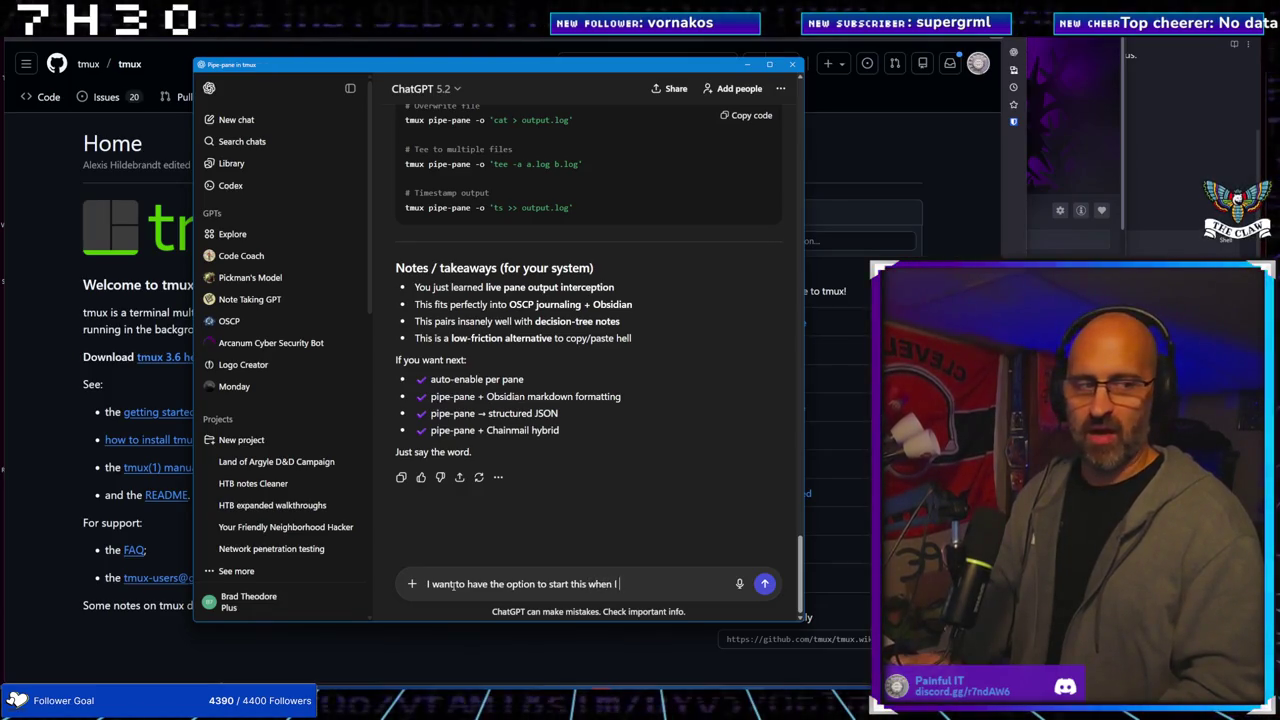
{"action": "type", "text": " p ope"}
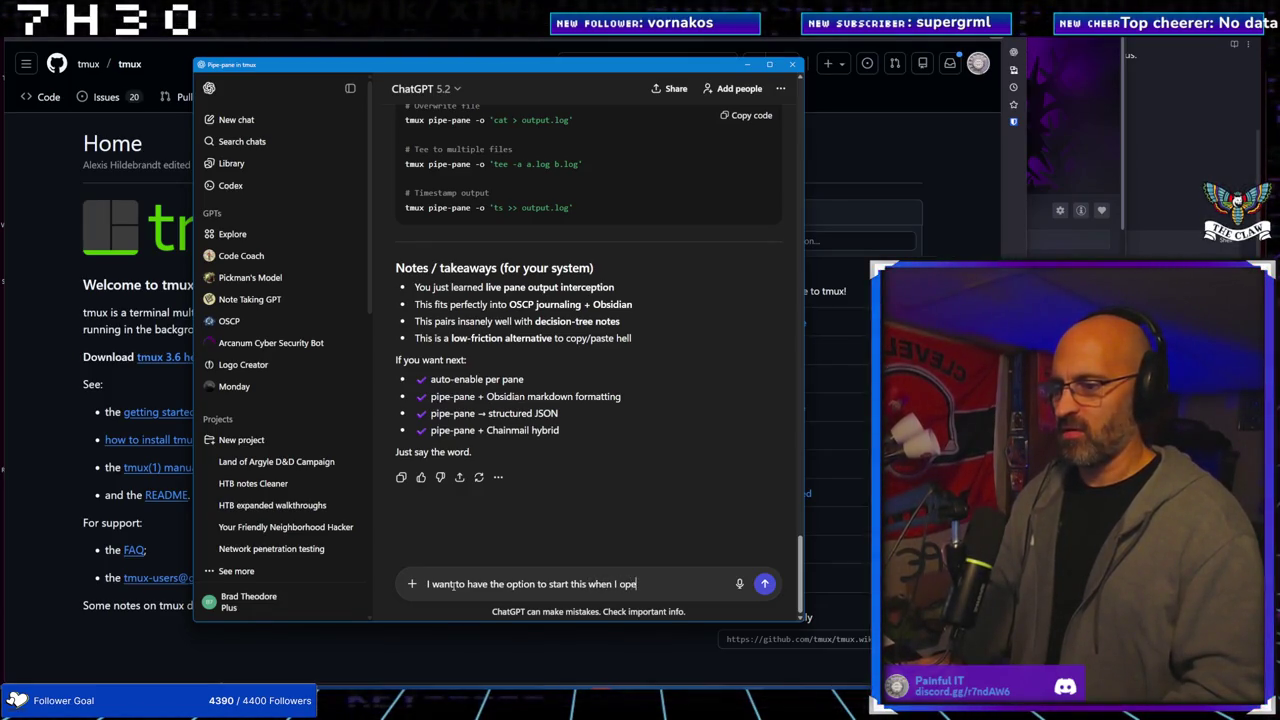
{"action": "type", "text": "n a tmx session."}
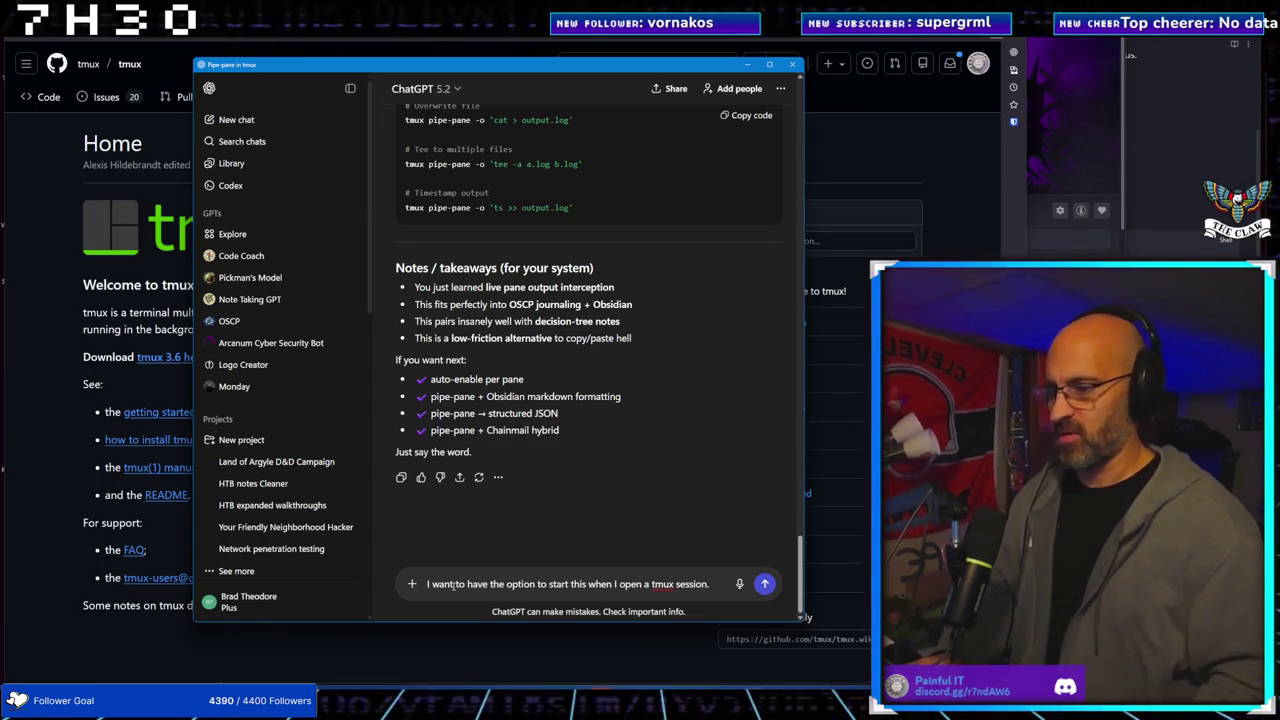
{"action": "key", "text": "ctrl+Left"}
{"action": "key", "text": "Left"}
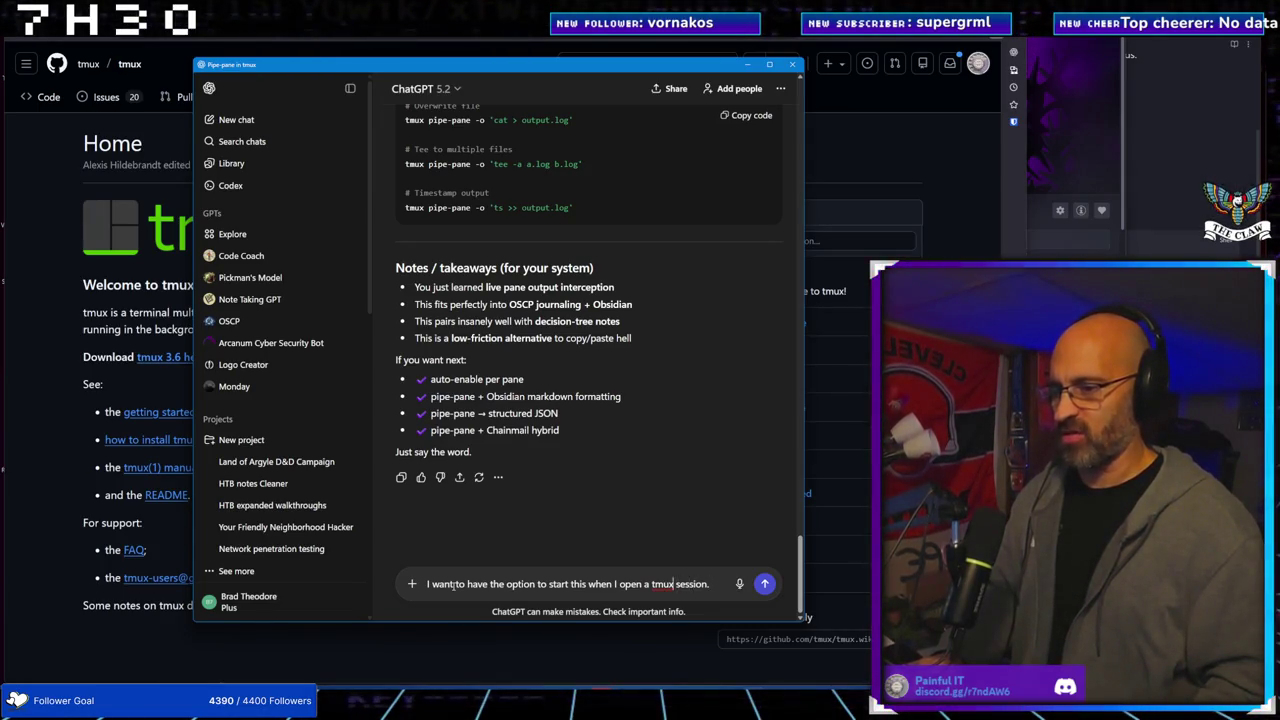
{"action": "key", "text": "BackSpace"}
{"action": "key", "text": "BackSpace"}
{"action": "key", "text": "BackSpace"}
{"action": "type", "text": "start"}
{"action": "key", "text": "End"}
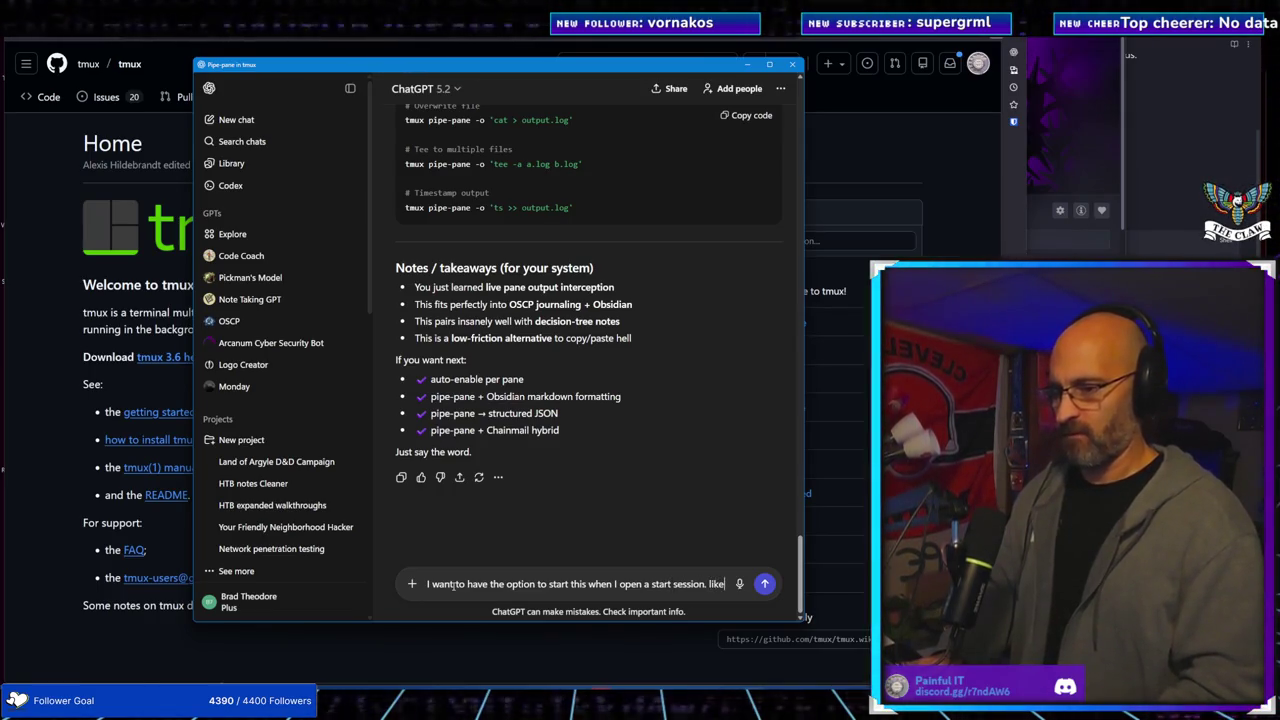
{"action": "type", "text": "like when I start a "}
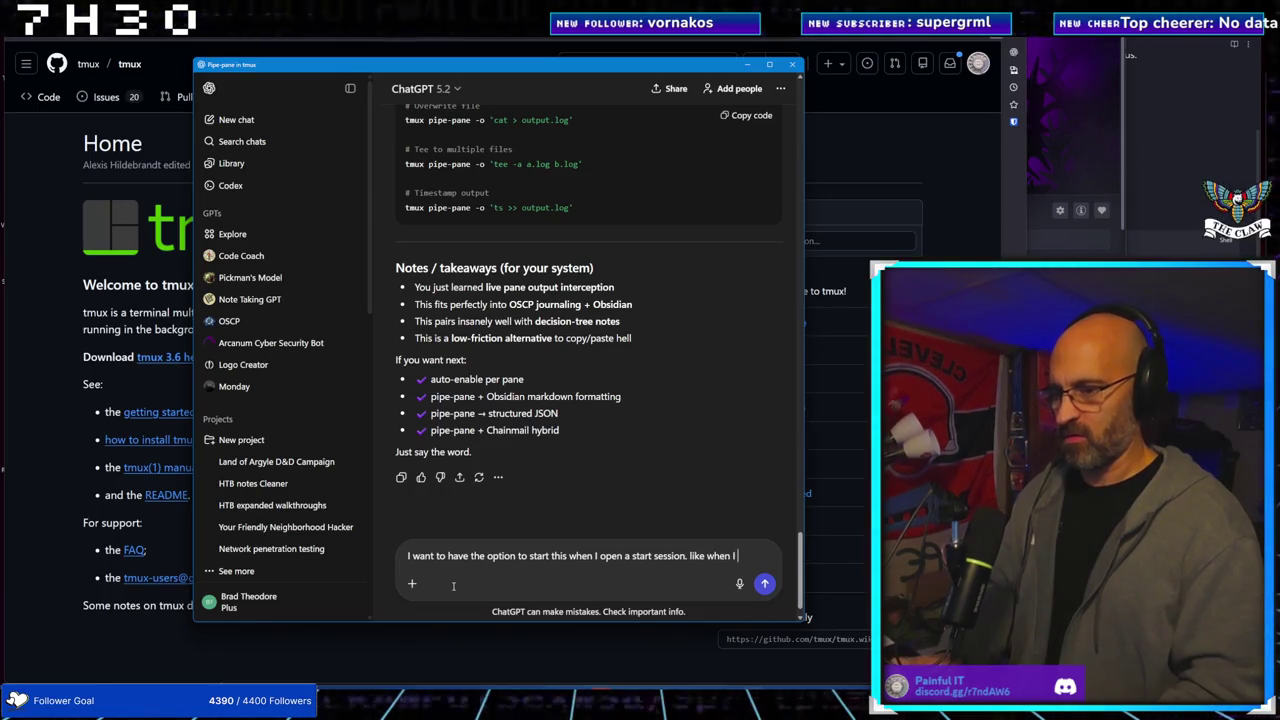
{"action": "type", "text": "new machine"}
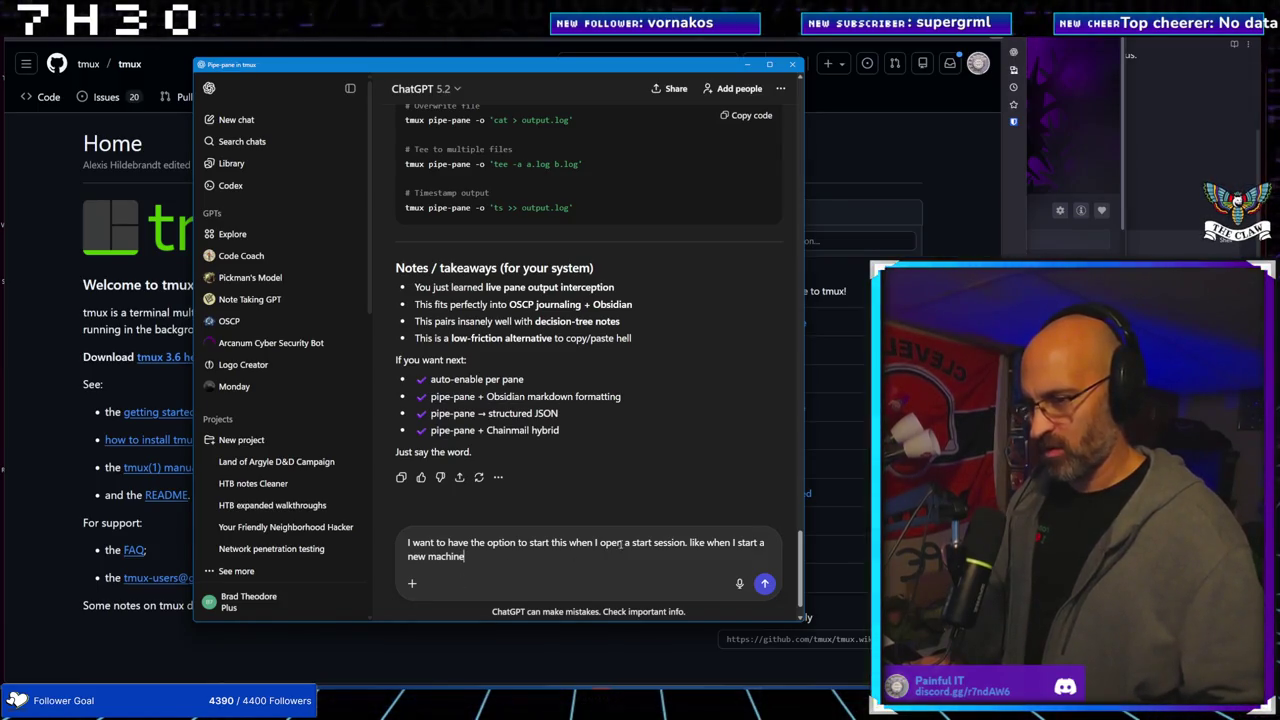
Reword the draft to 'start a new tmux session', end the sentence, and begin 'want to be able to'
{"action": "key", "text": "BackSpace"}
{"action": "key", "text": "BackSpace"}
{"action": "key", "text": "BackSpace"}
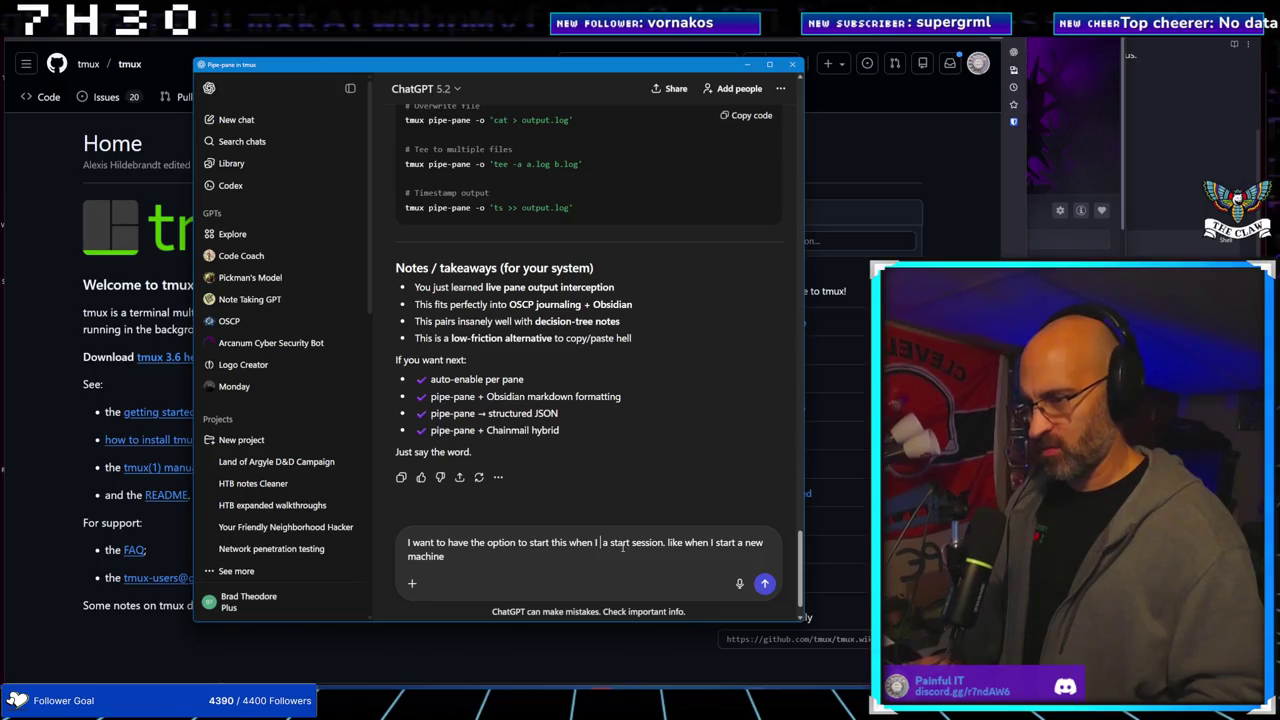
{"action": "key", "text": "BackSpace"}
{"action": "key", "text": "BackSpace"}
{"action": "type", "text": "a new "}
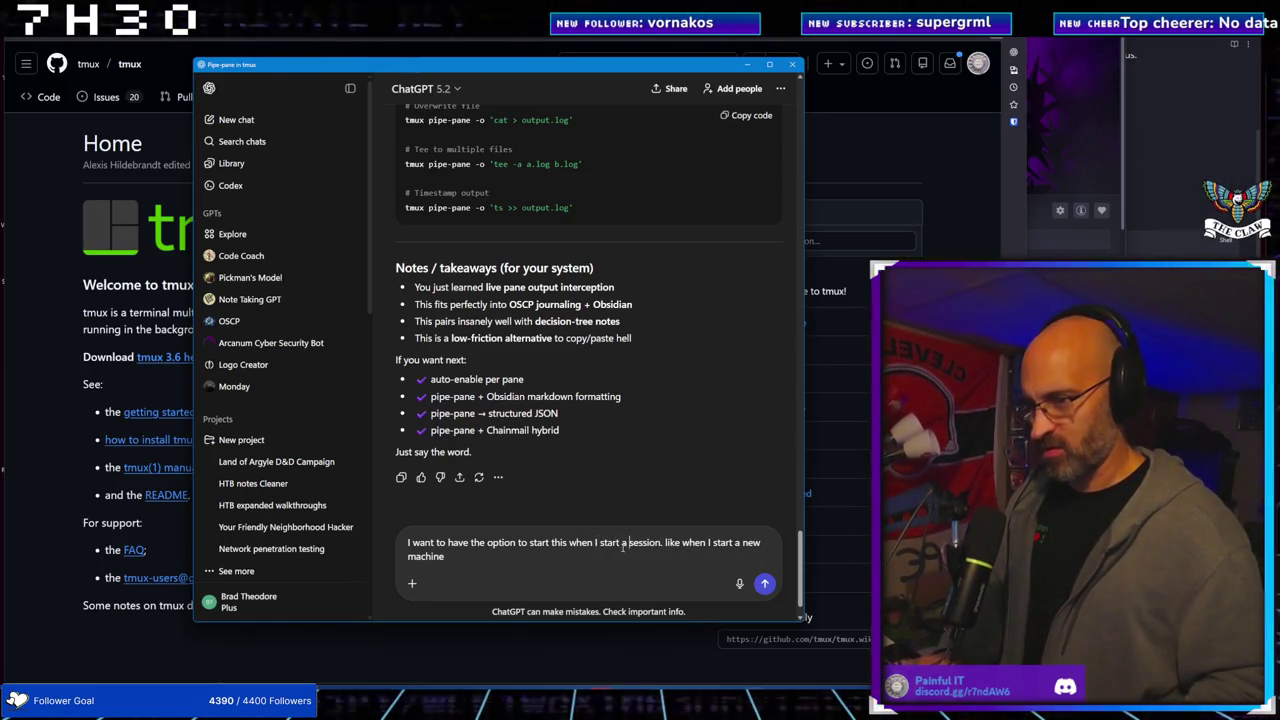
{"action": "type", "text": "tmux"}
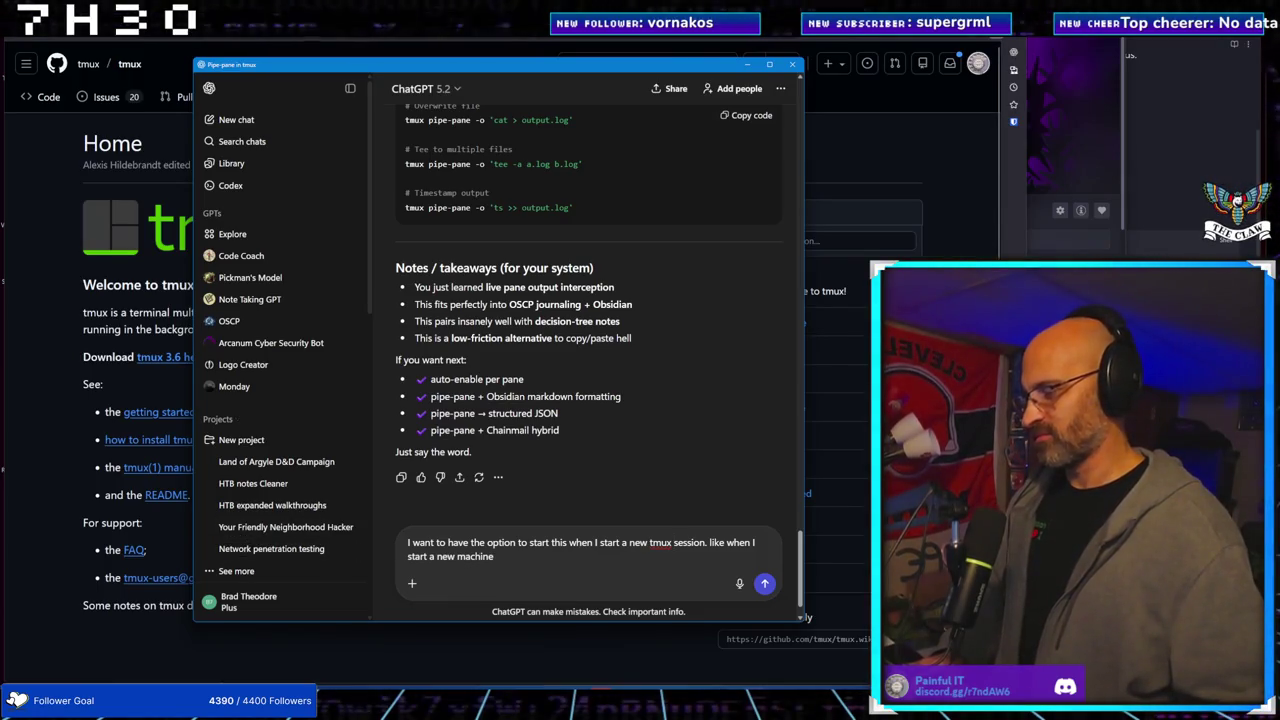
{"action": "type", "text": "."}
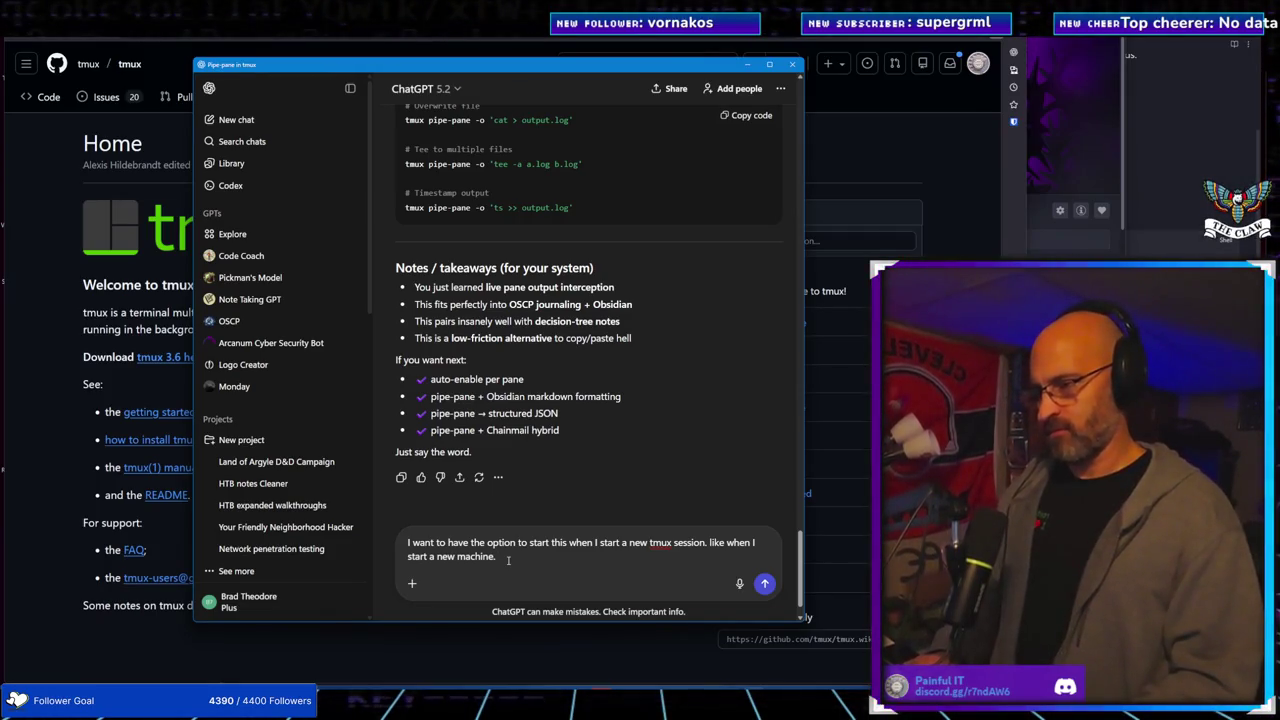
{"action": "type", "text": "want "}
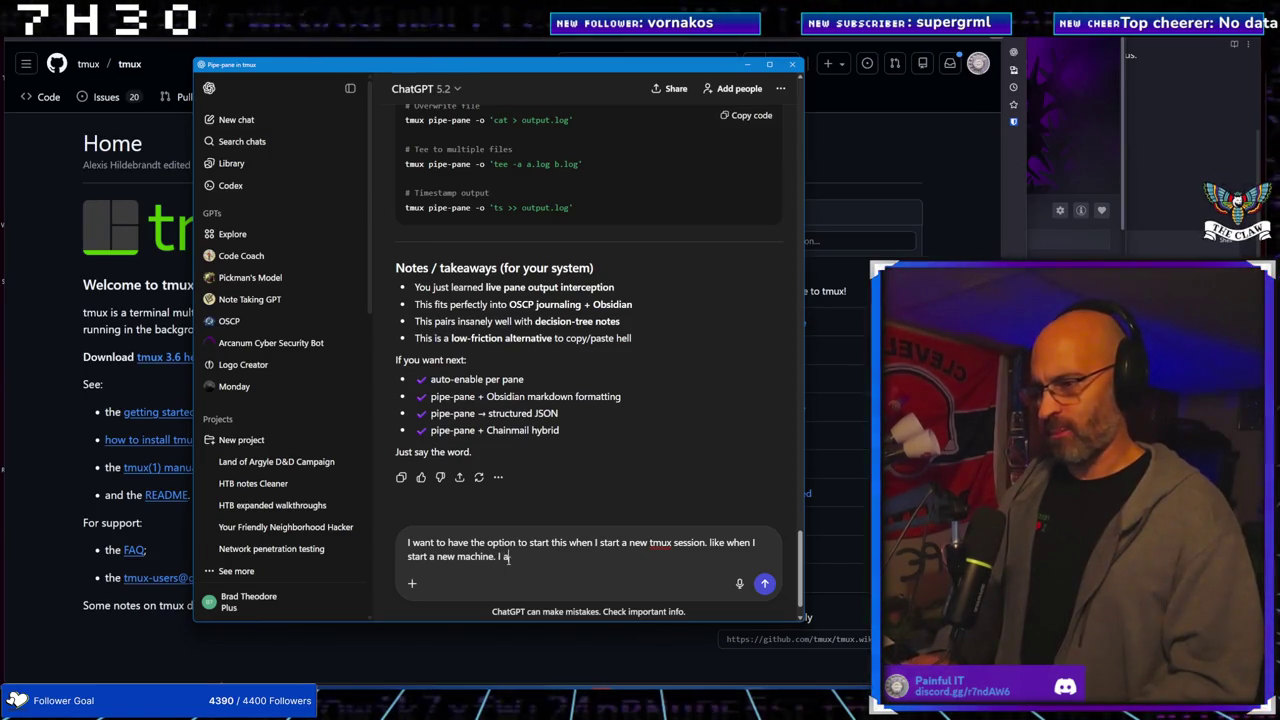
{"action": "type", "text": "t"}
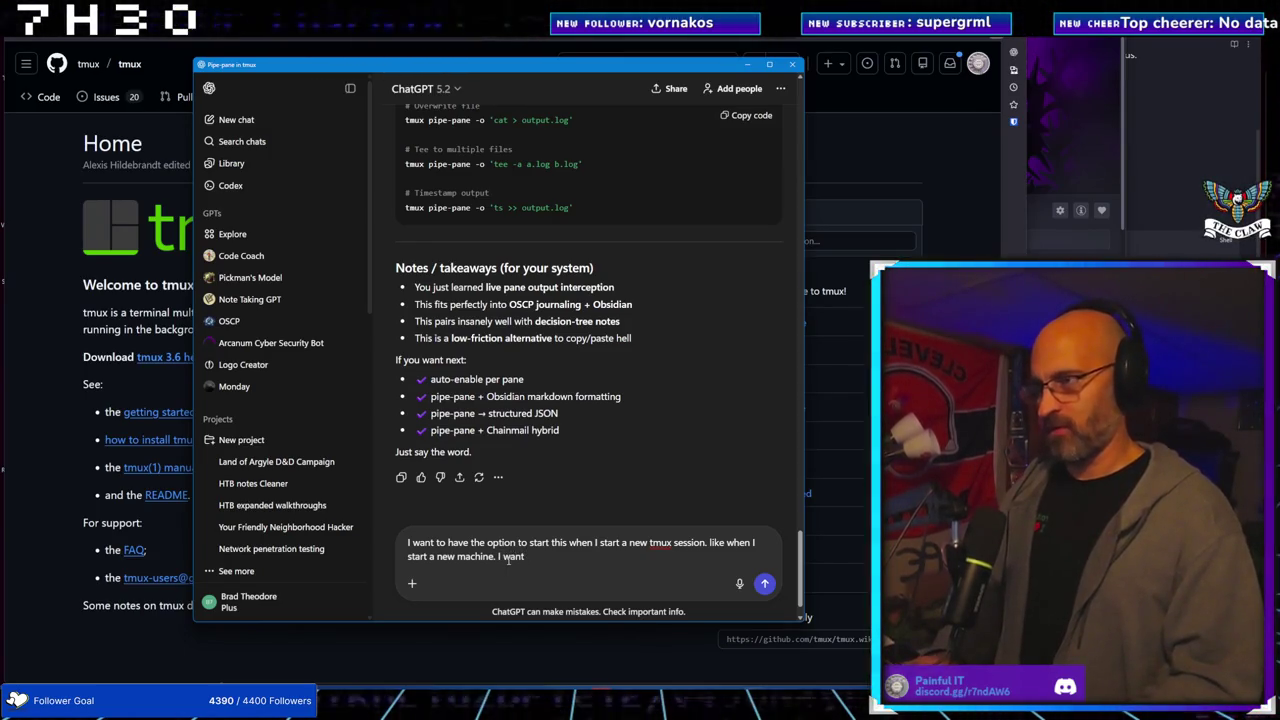
{"action": "type", "text": " to be able to"}
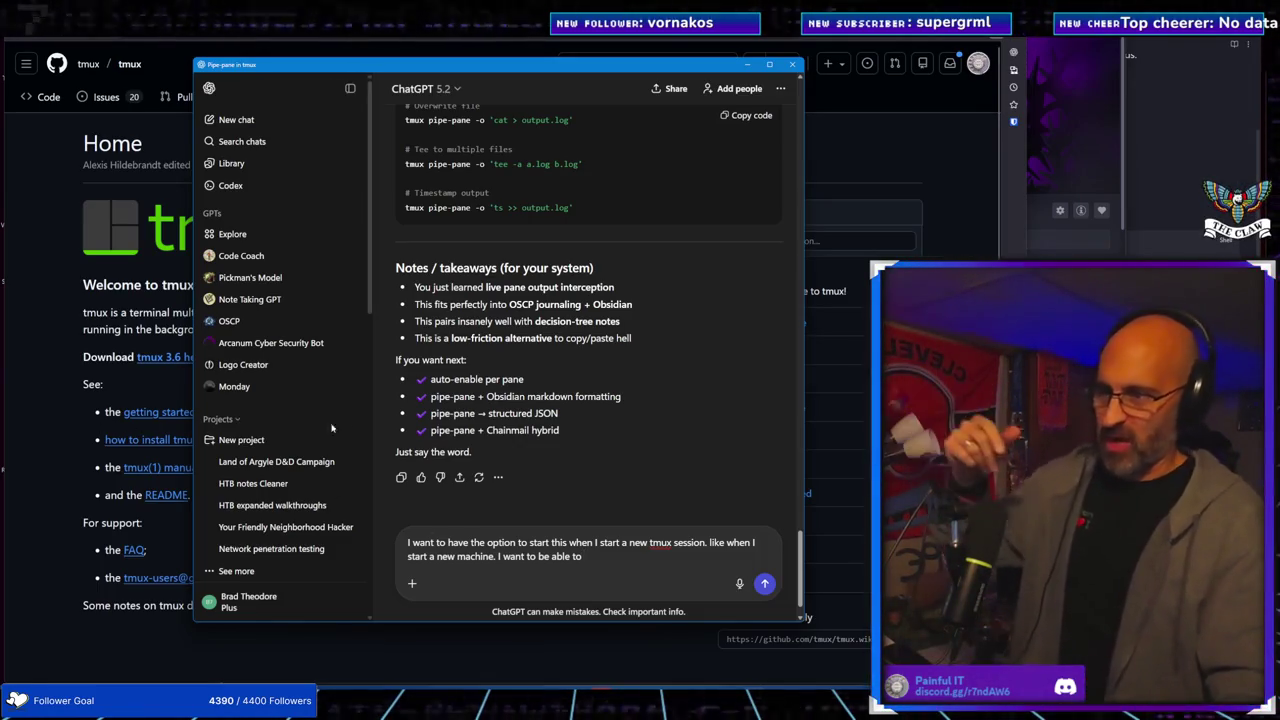
Highlight 'Chainmail' in the reply, then place the cursor before 'machine' in the draft
{"action": "left_click_drag", "start_coordinate": [487, 430], "coordinate": [530, 440]}
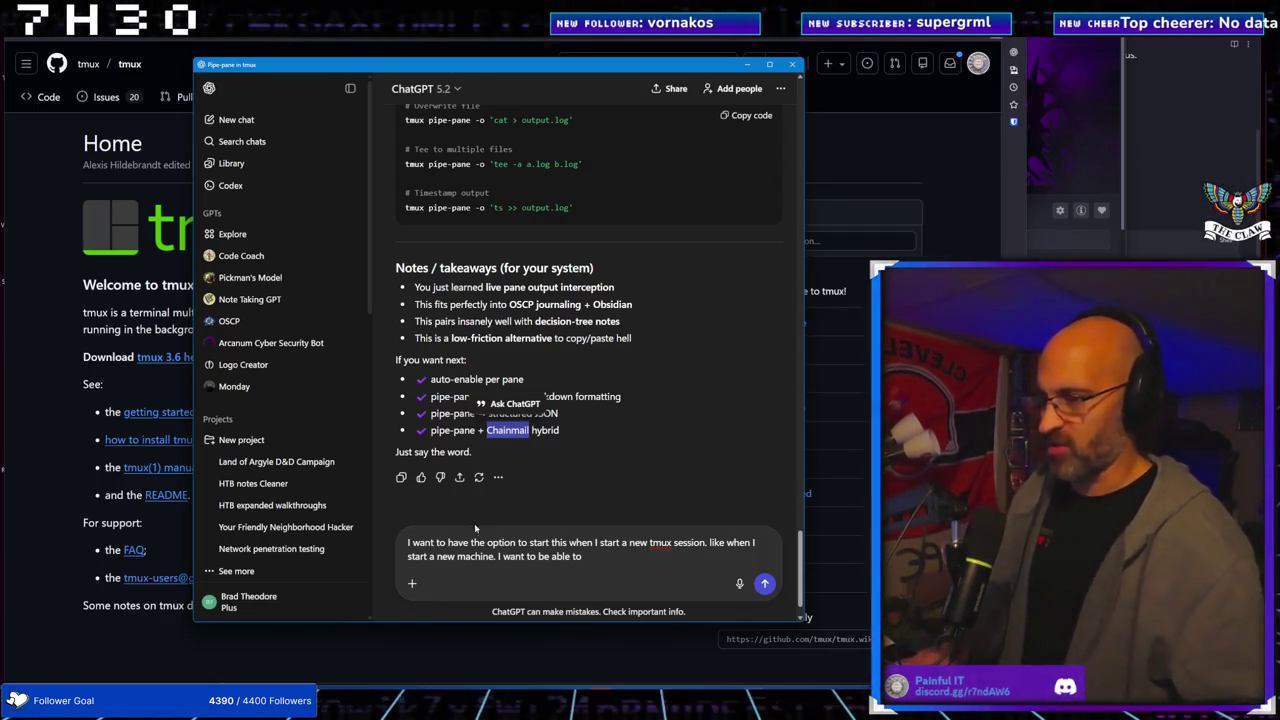
{"action": "left_click", "coordinate": [457, 557]}
Insert 'htb' before machine and add 'go back and look at the history of each pane' in that session
{"action": "type", "text": "htb"}
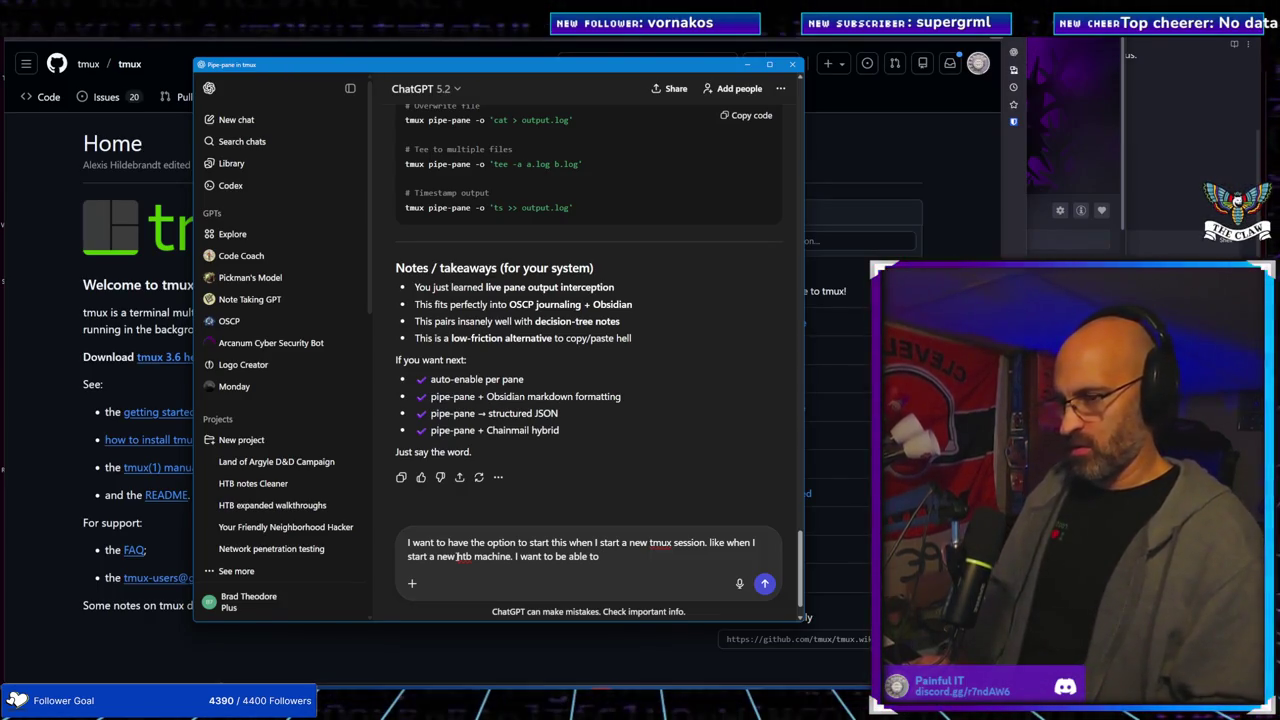
{"action": "type", "text": "got "}
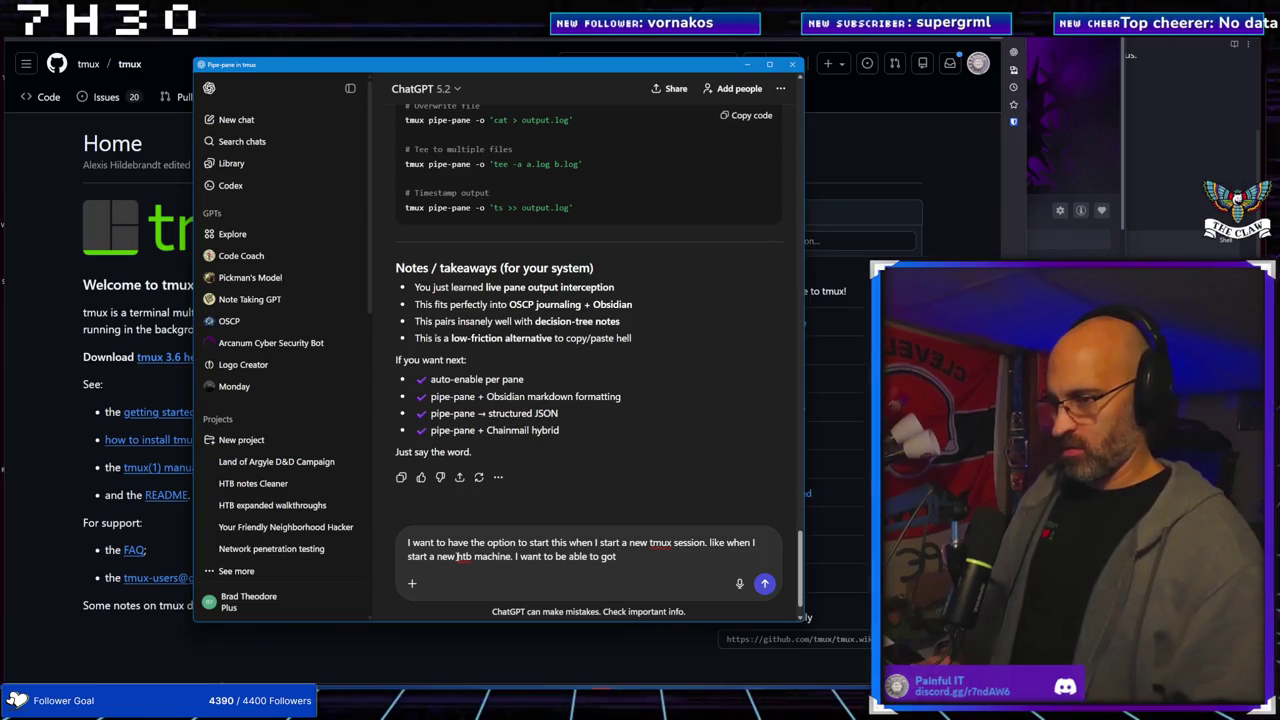
{"action": "key", "text": "BackSpace"}
{"action": "key", "text": "BackSpace"}
{"action": "type", "text": " ba"}
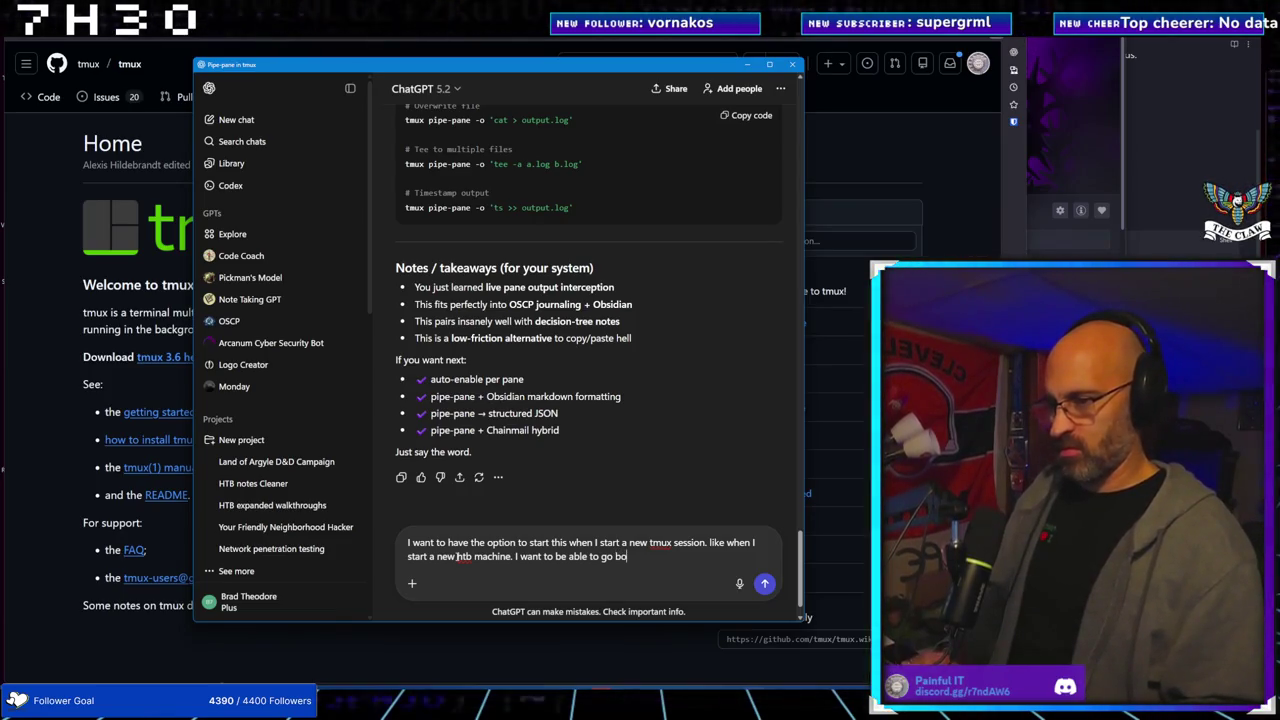
{"action": "type", "text": "ckand"}
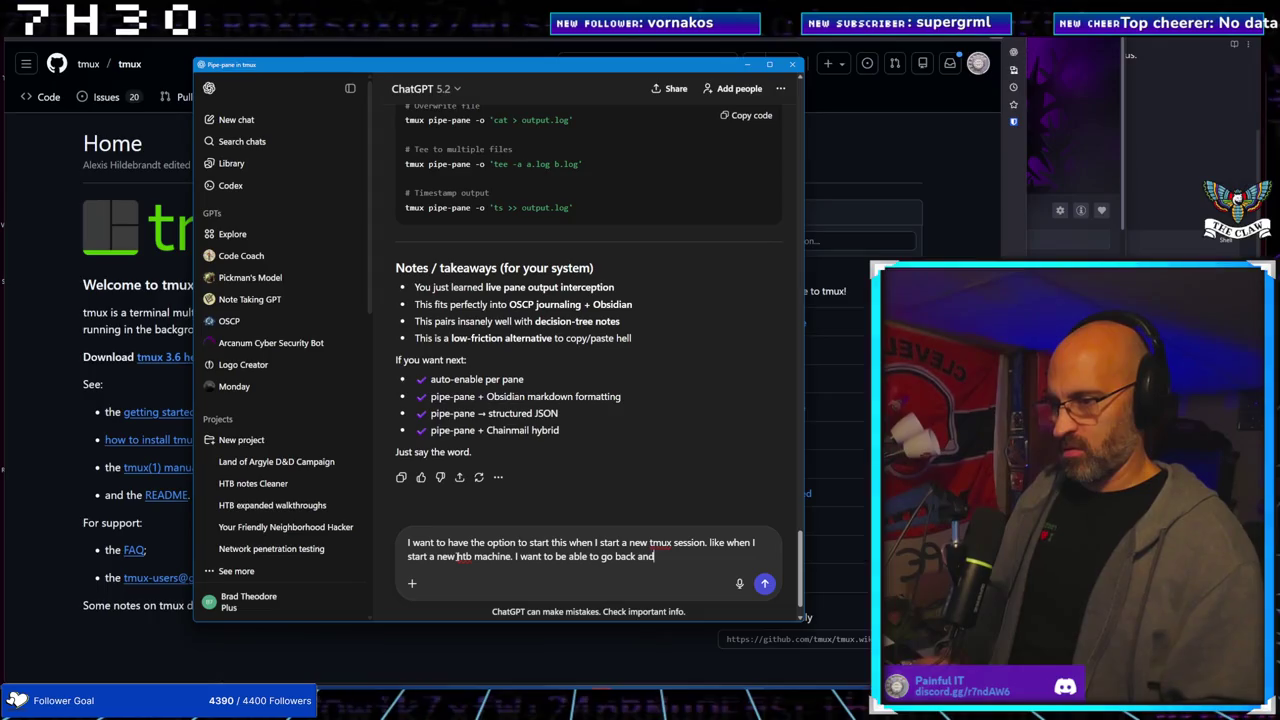
{"action": "type", "text": " look at hte"}
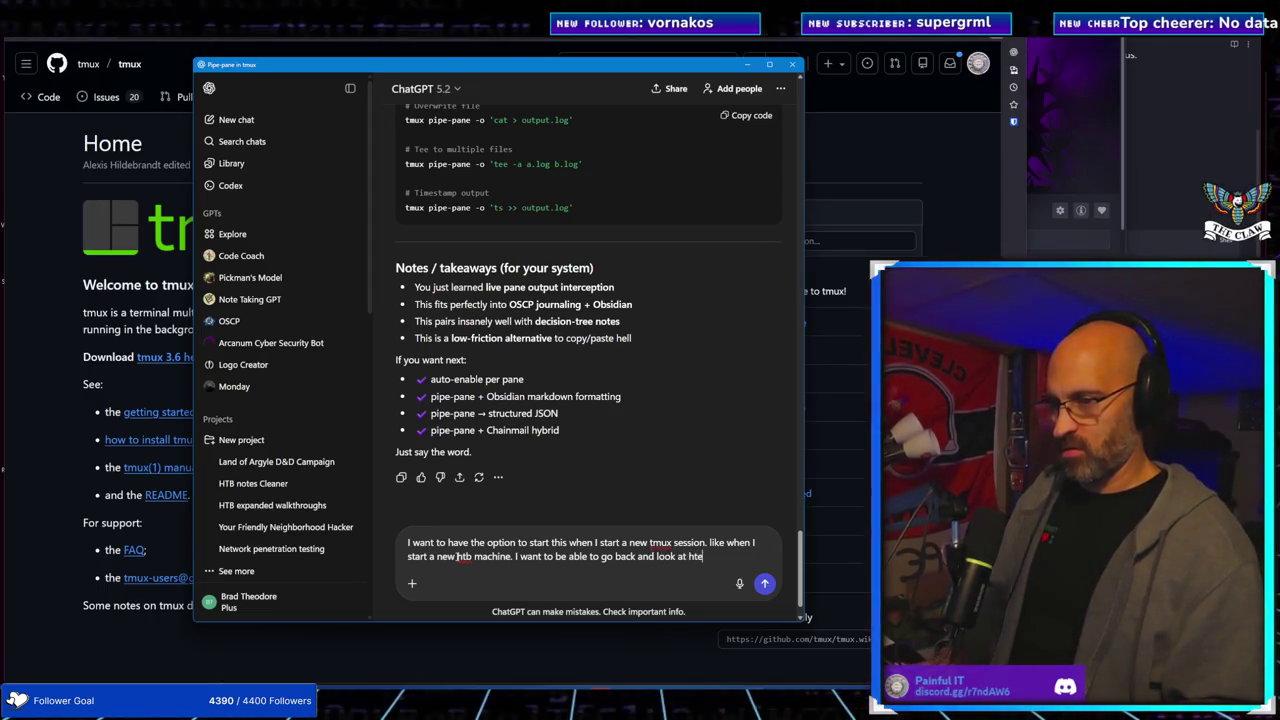
{"action": "key", "text": "BackSpace"}
{"action": "key", "text": "BackSpace"}
{"action": "key", "text": "BackSpace"}
{"action": "type", "text": "the history "}
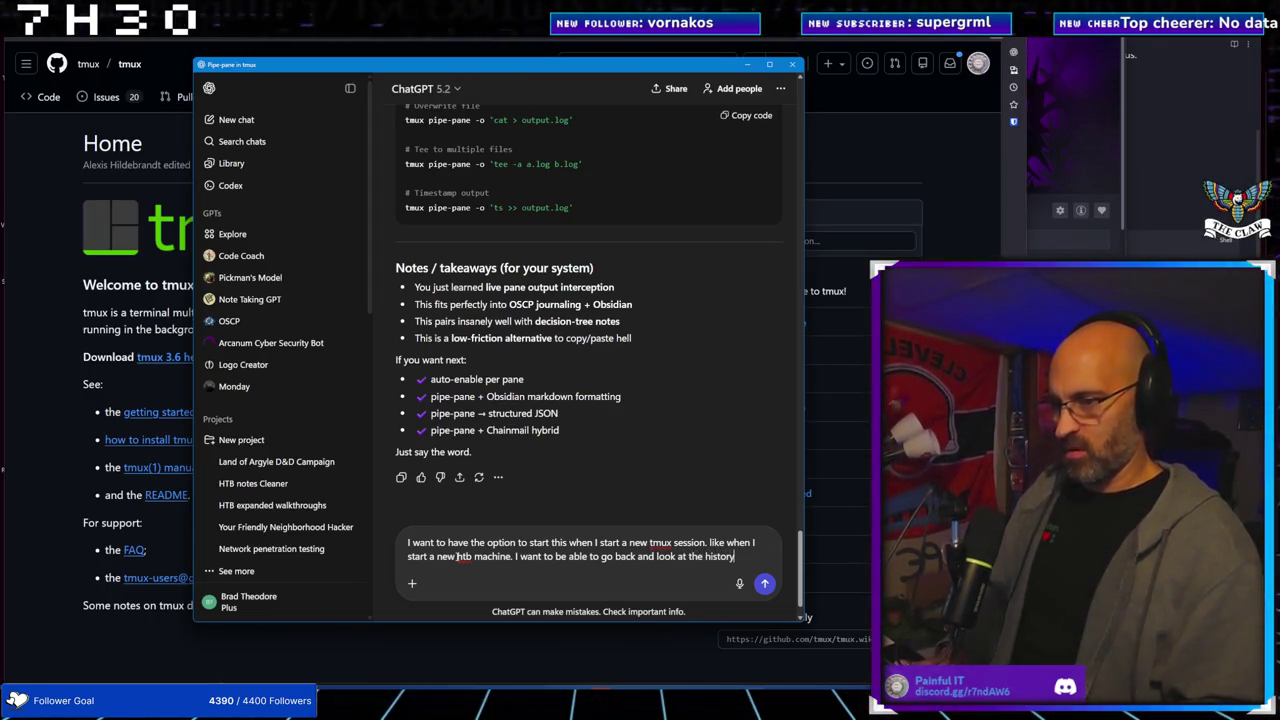
{"action": "type", "text": "of ea"}
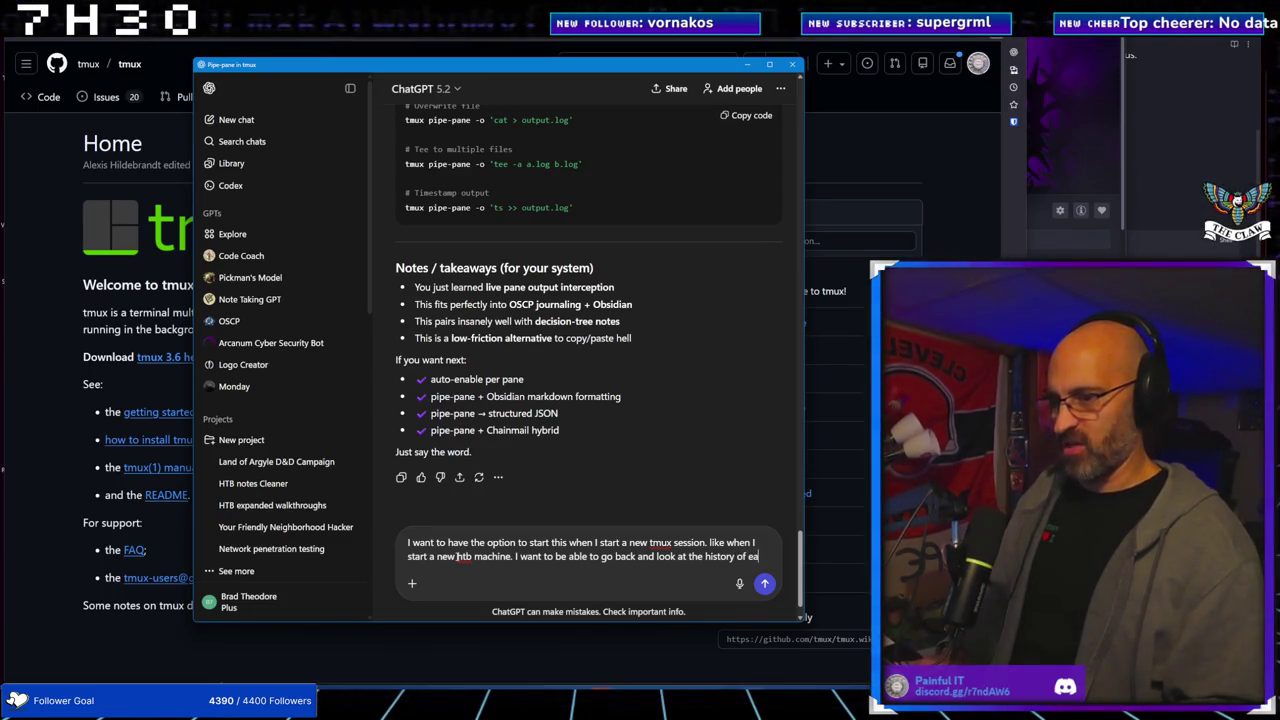
{"action": "type", "text": "ch pane that I"}
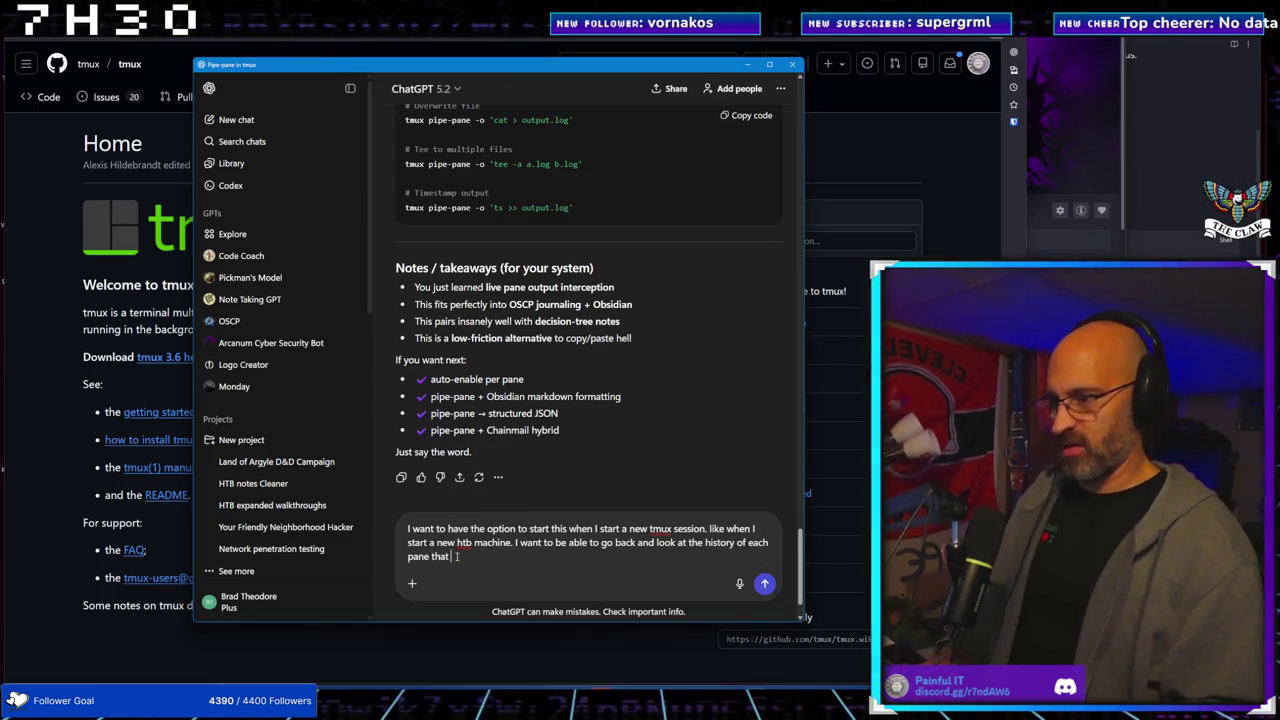
{"action": "type", "text": " open in t"}
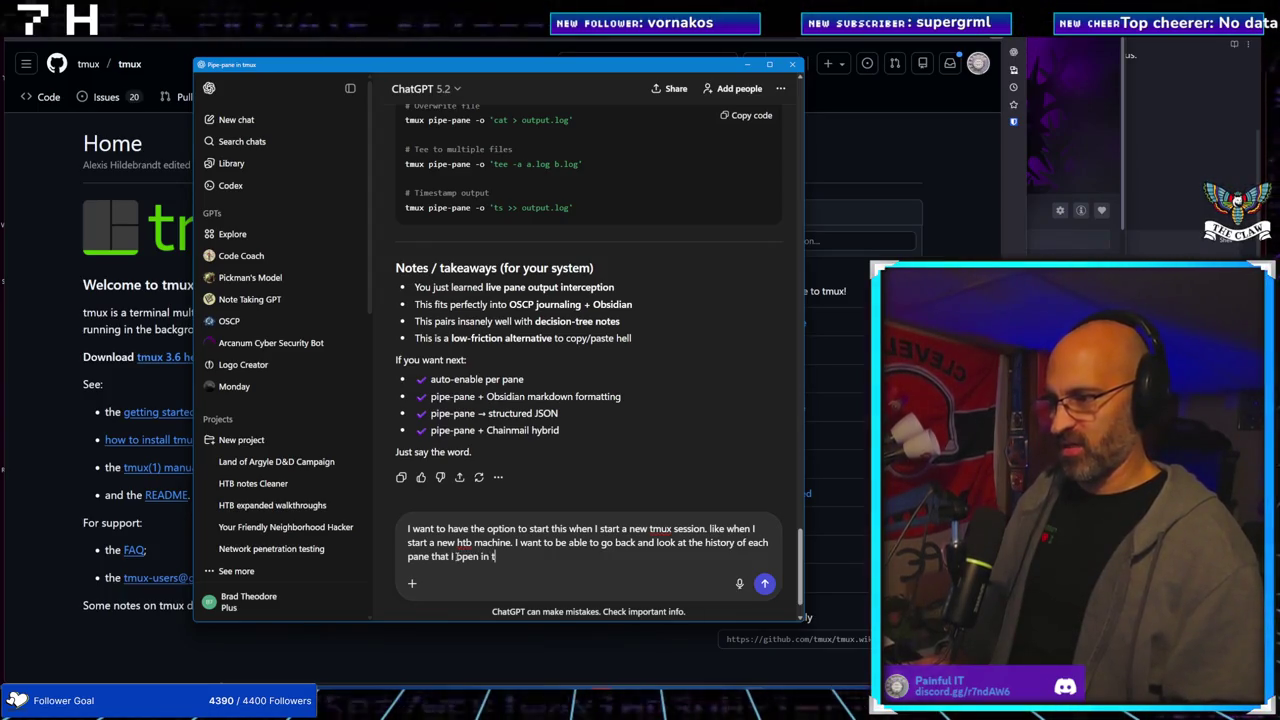
{"action": "type", "text": "hat session."}
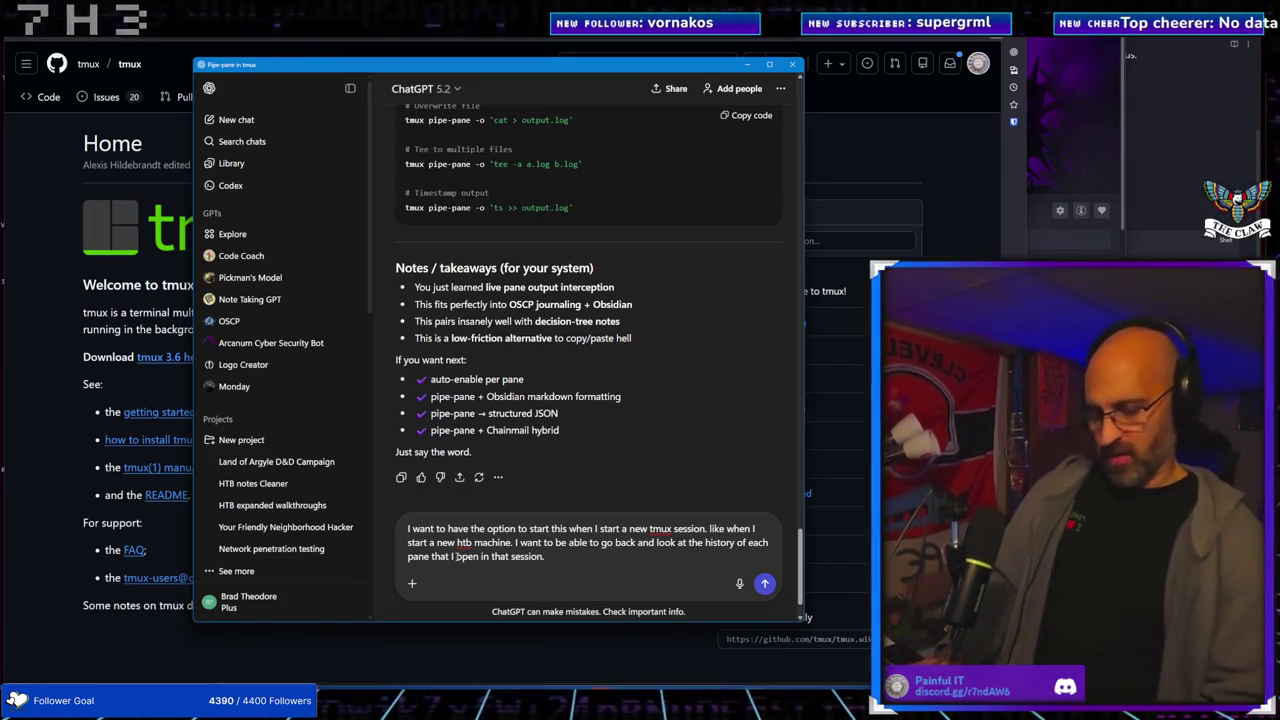
{"action": "key", "text": "shift+Return"}
{"action": "key", "text": "shift+Return"}
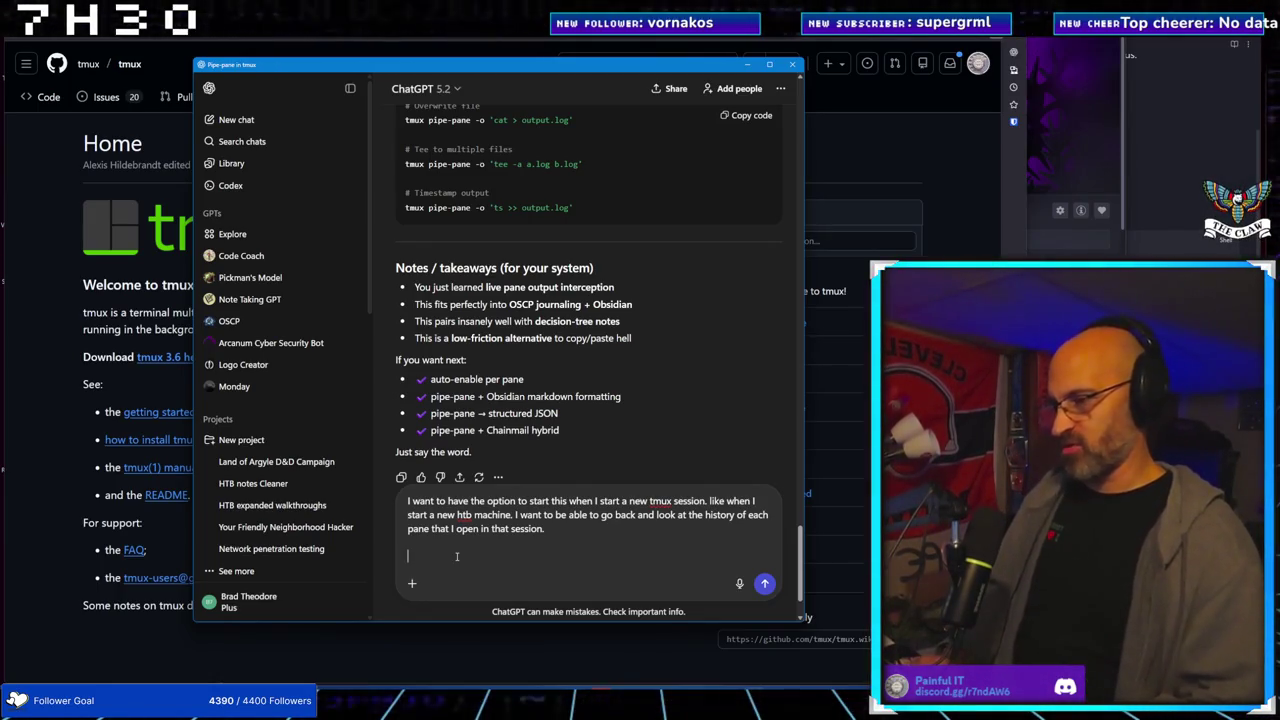
Add 'Ask me clarifying questions before answering and providing a solution.' and send the message
{"action": "type", "text": "Ask me q"}
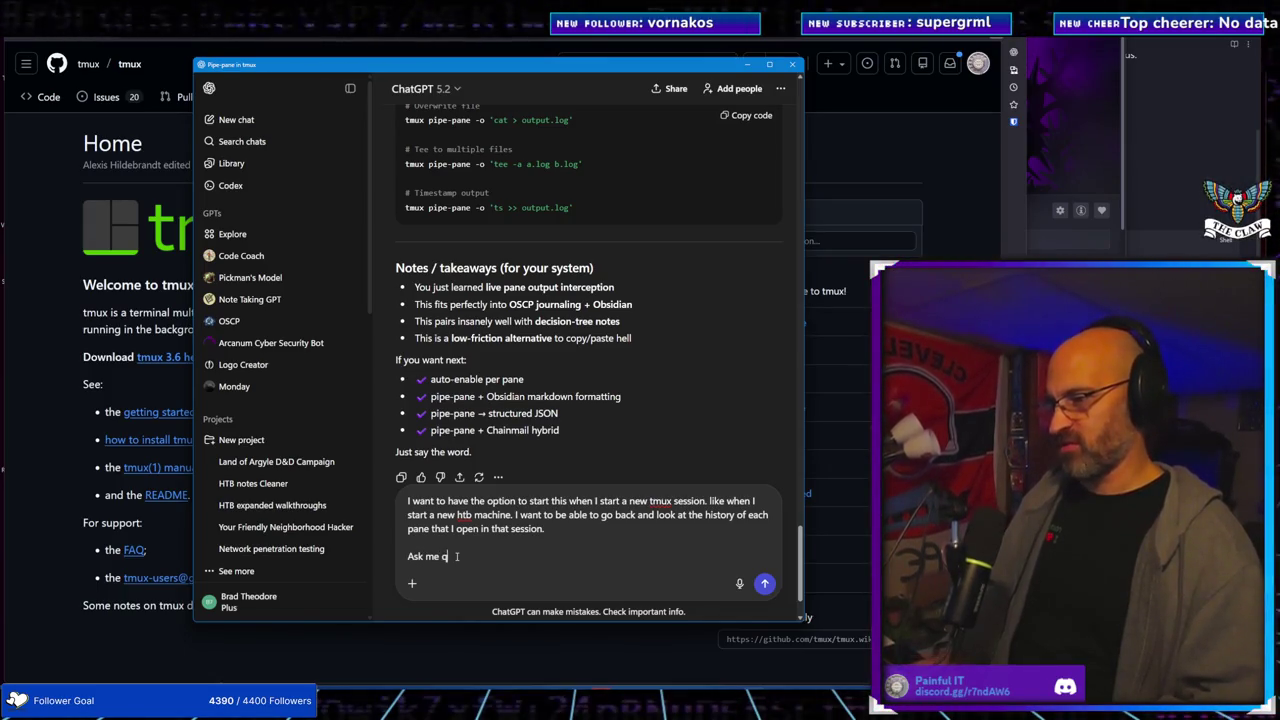
{"action": "key", "text": "BackSpace"}
{"action": "type", "text": "clarifying questio"}
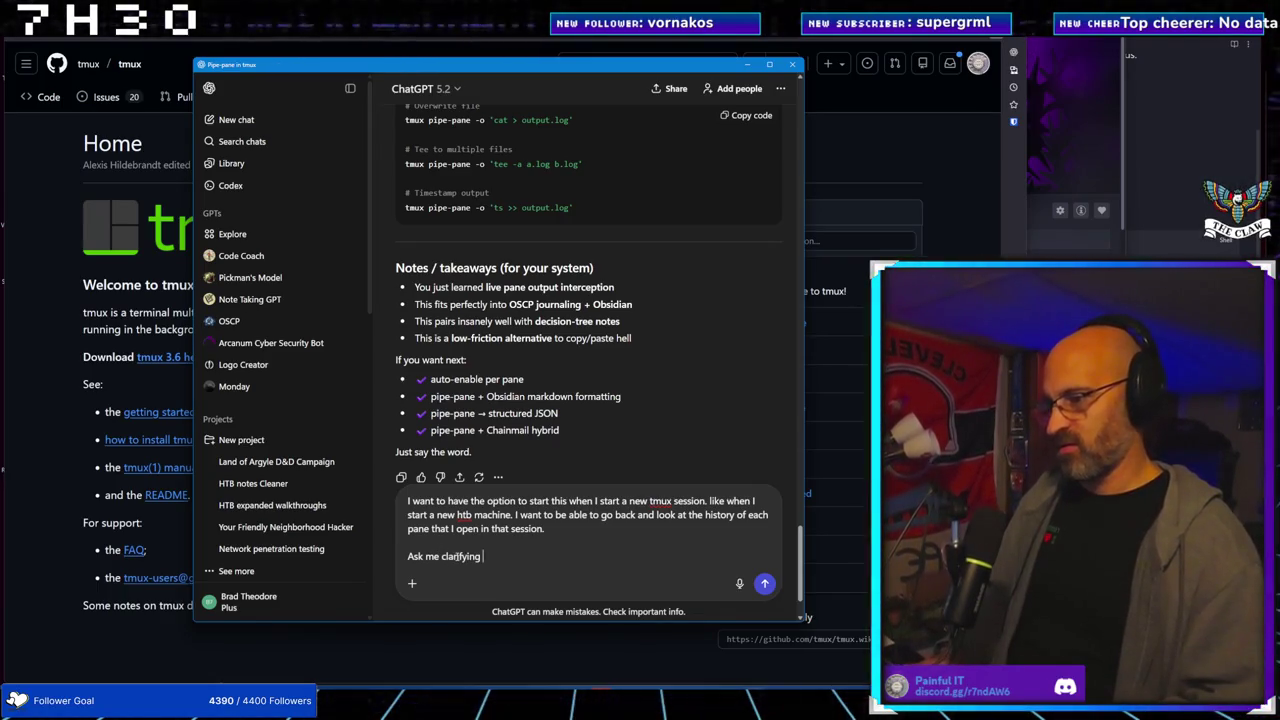
{"action": "key", "text": "BackSpace"}
{"action": "key", "text": "BackSpace"}
{"action": "key", "text": "BackSpace"}
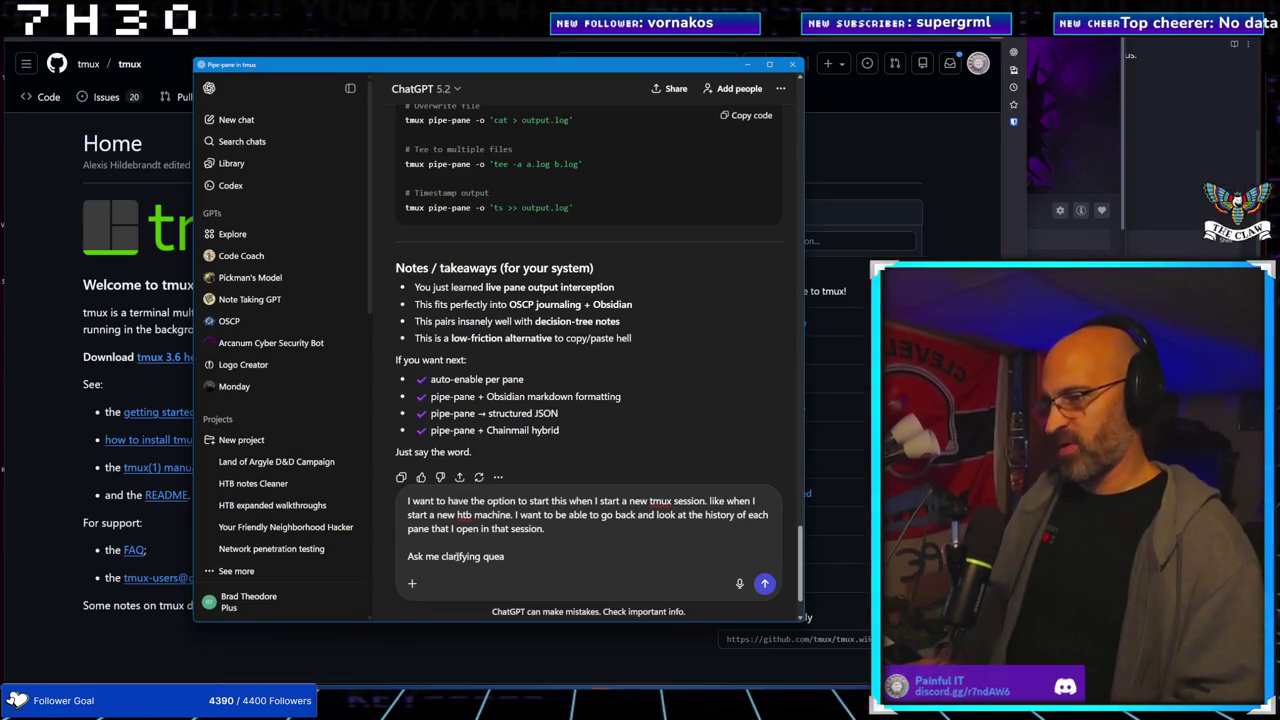
{"action": "type", "text": "tio"}
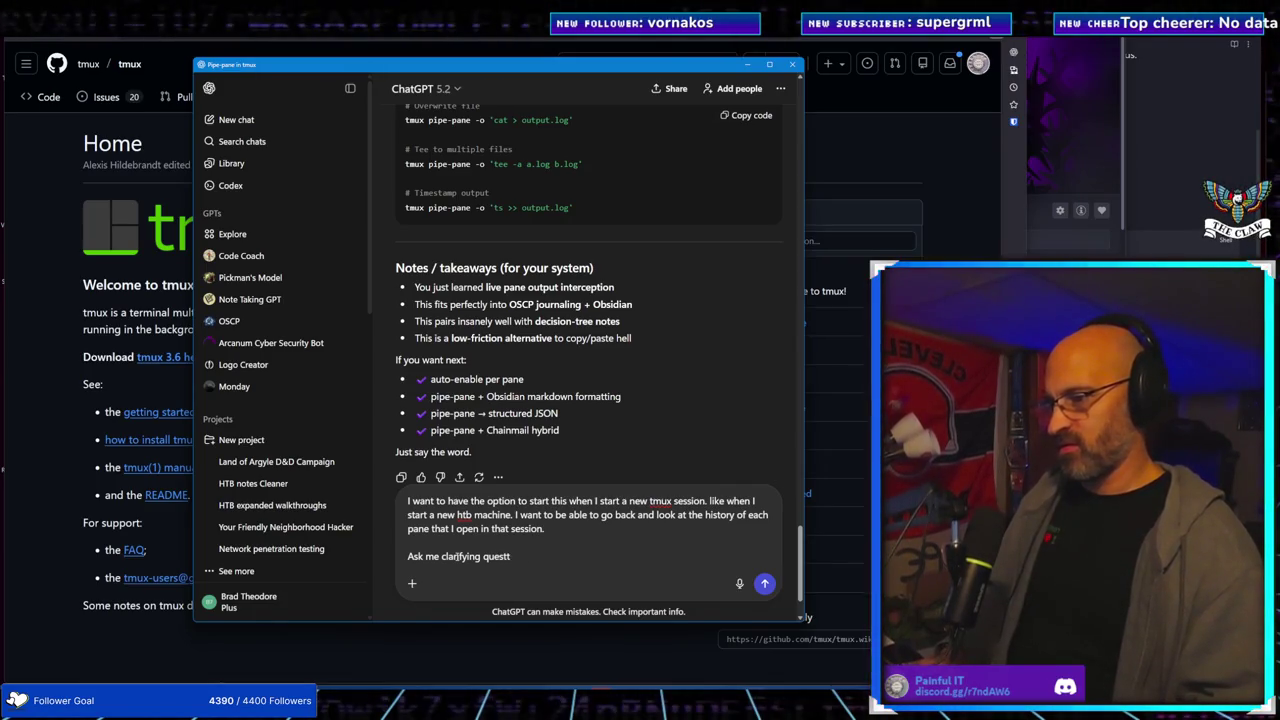
{"action": "key", "text": "BackSpace"}
{"action": "key", "text": "BackSpace"}
{"action": "type", "text": "s before "}
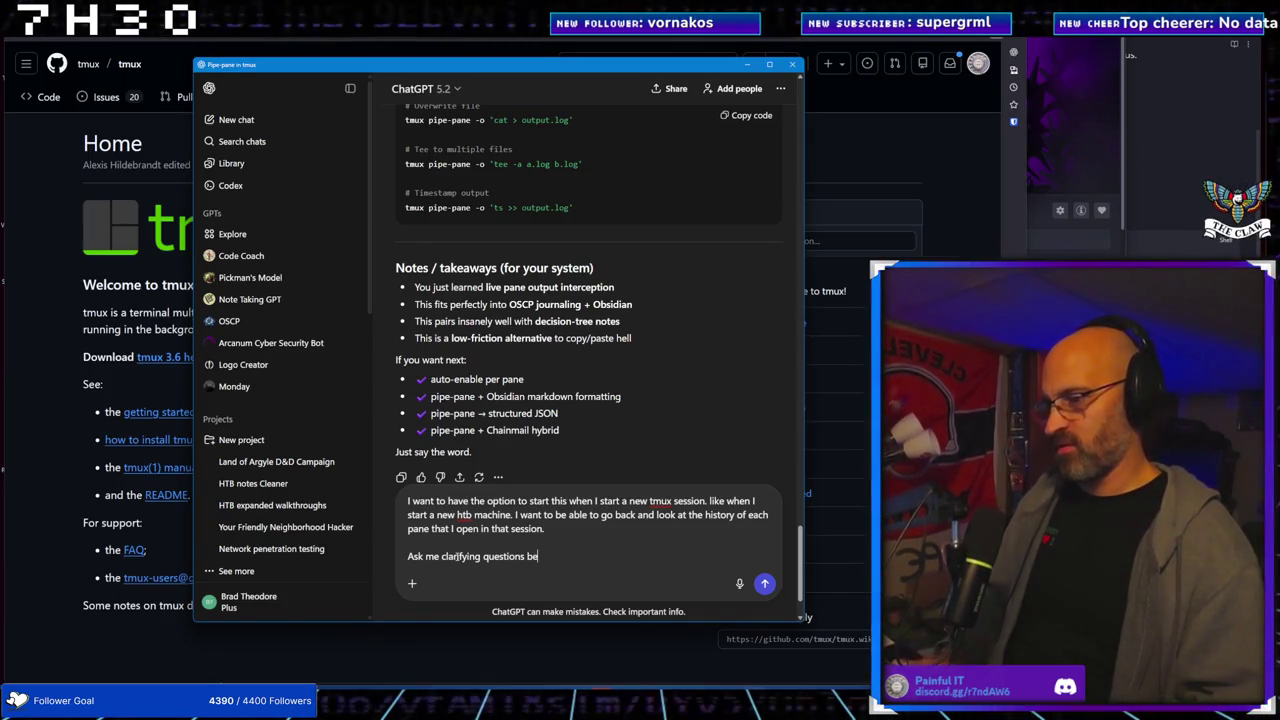
{"action": "type", "text": "ans"}
{"action": "type", "text": "wering "}
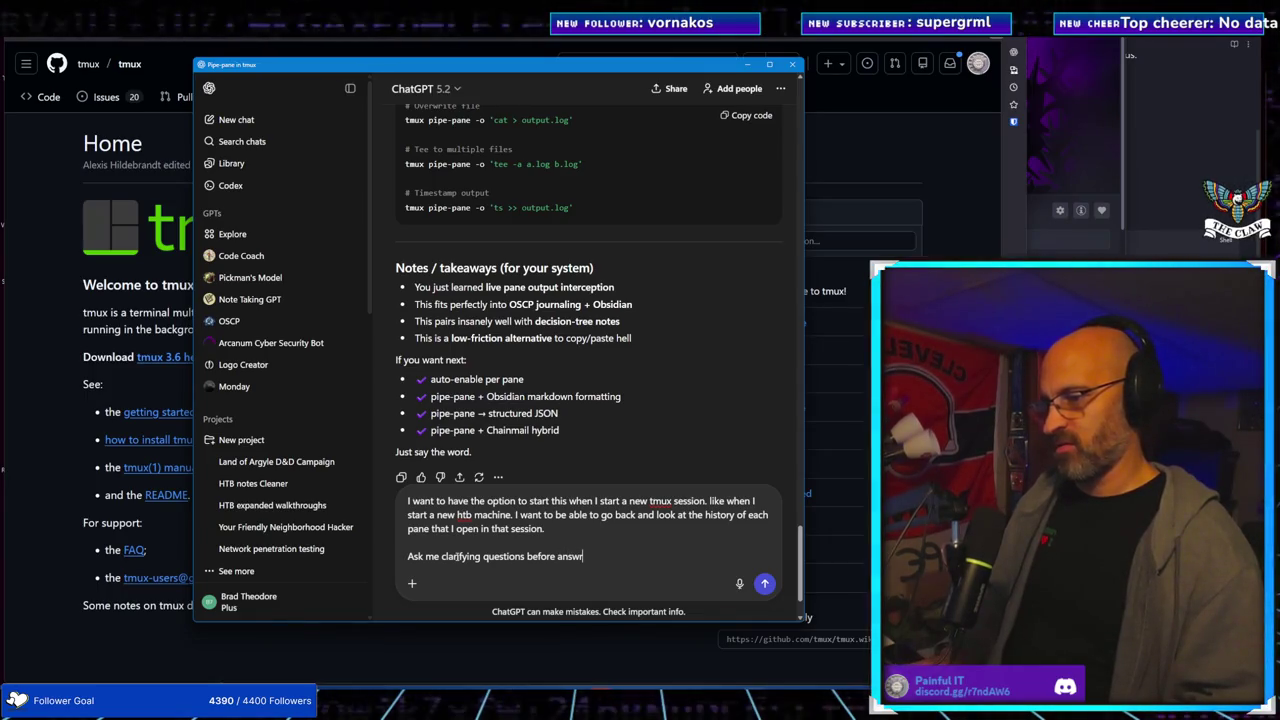
{"action": "type", "text": "and pr"}
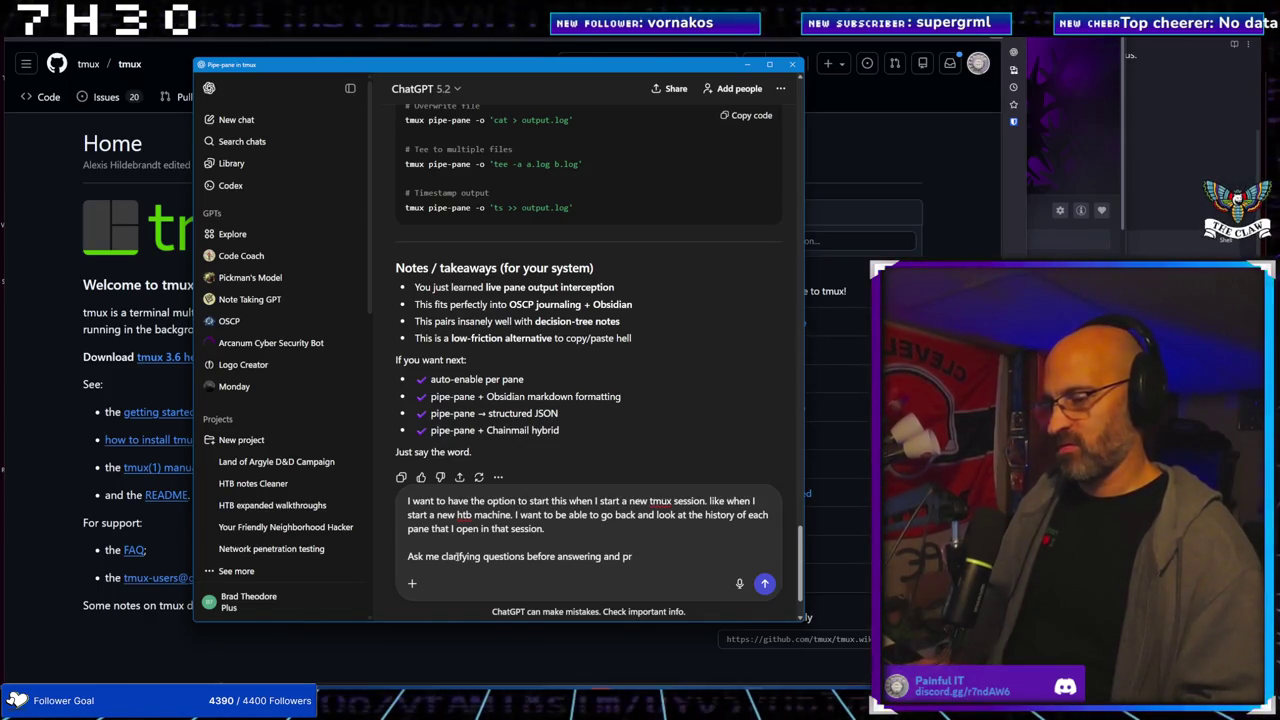
{"action": "type", "text": "o"}
{"action": "type", "text": "vidimg"}
{"action": "key", "text": "BackSpace"}
{"action": "key", "text": "BackSpace"}
{"action": "type", "text": "ng a solution."}
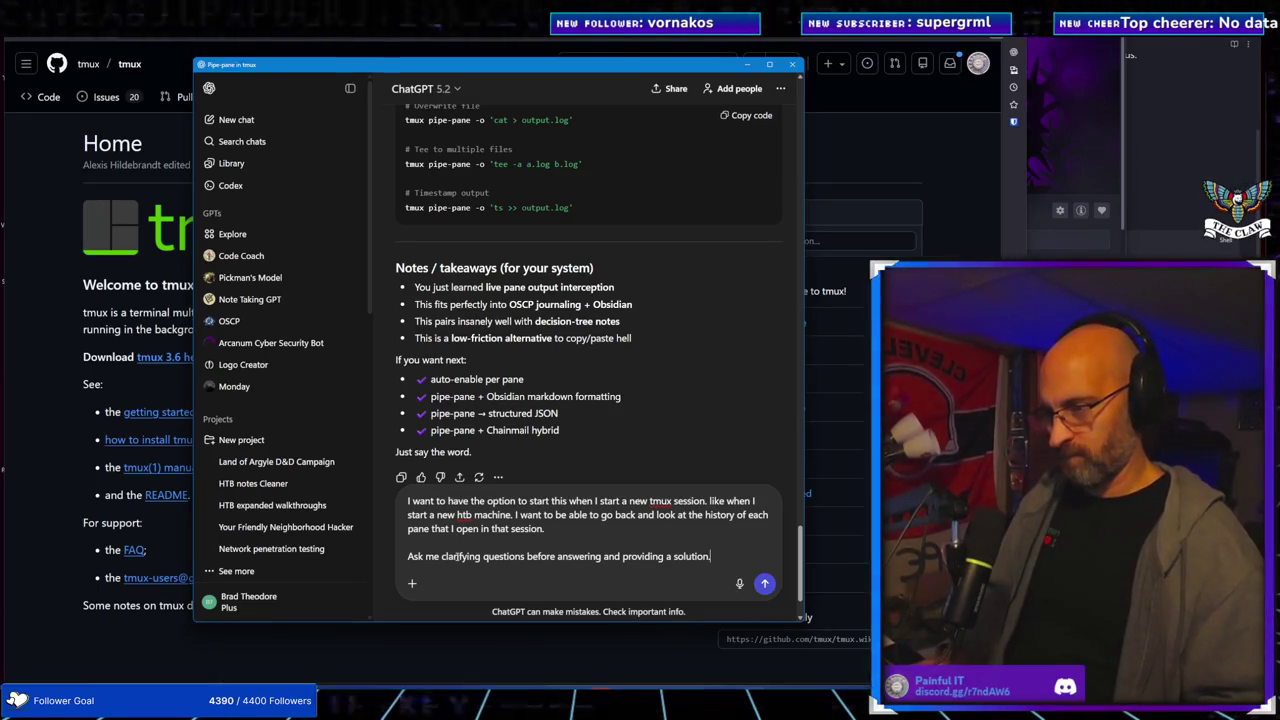
{"action": "key", "text": "Return"}
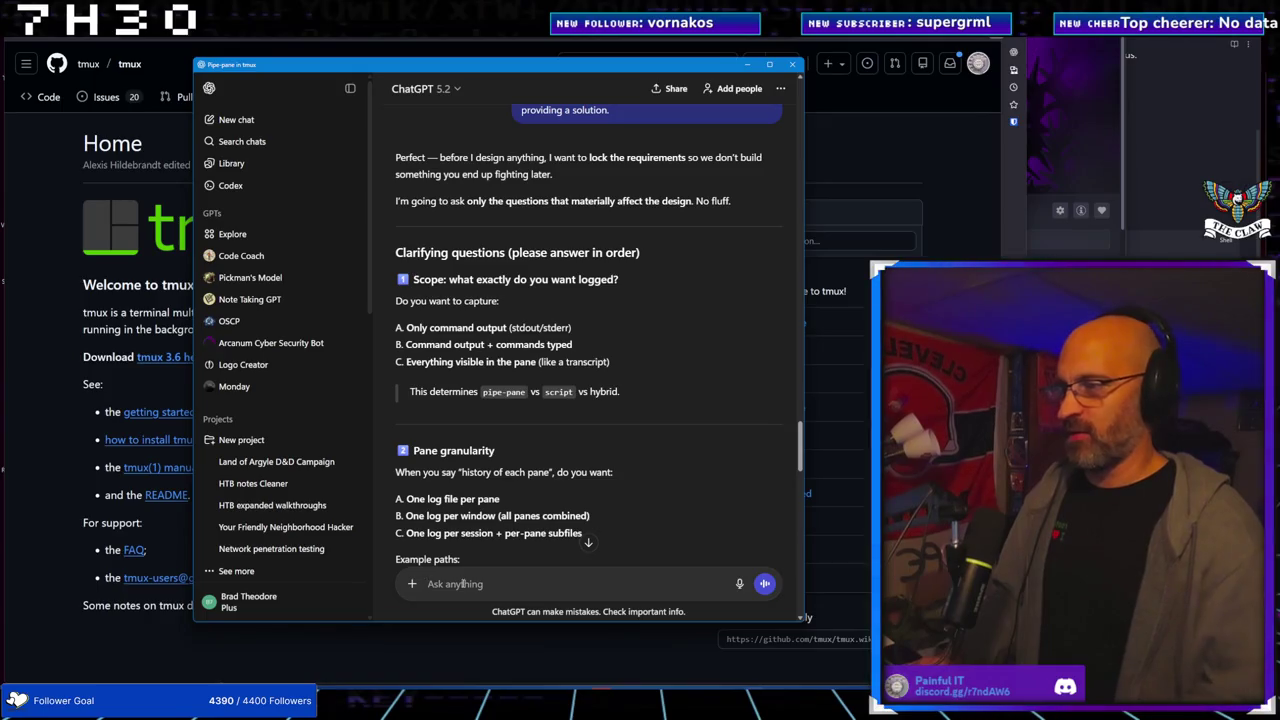
Answer question 1: command output and commands typed, plus timestamps for each command run; start item 2
{"action": "type", "text": "1. Comman"}
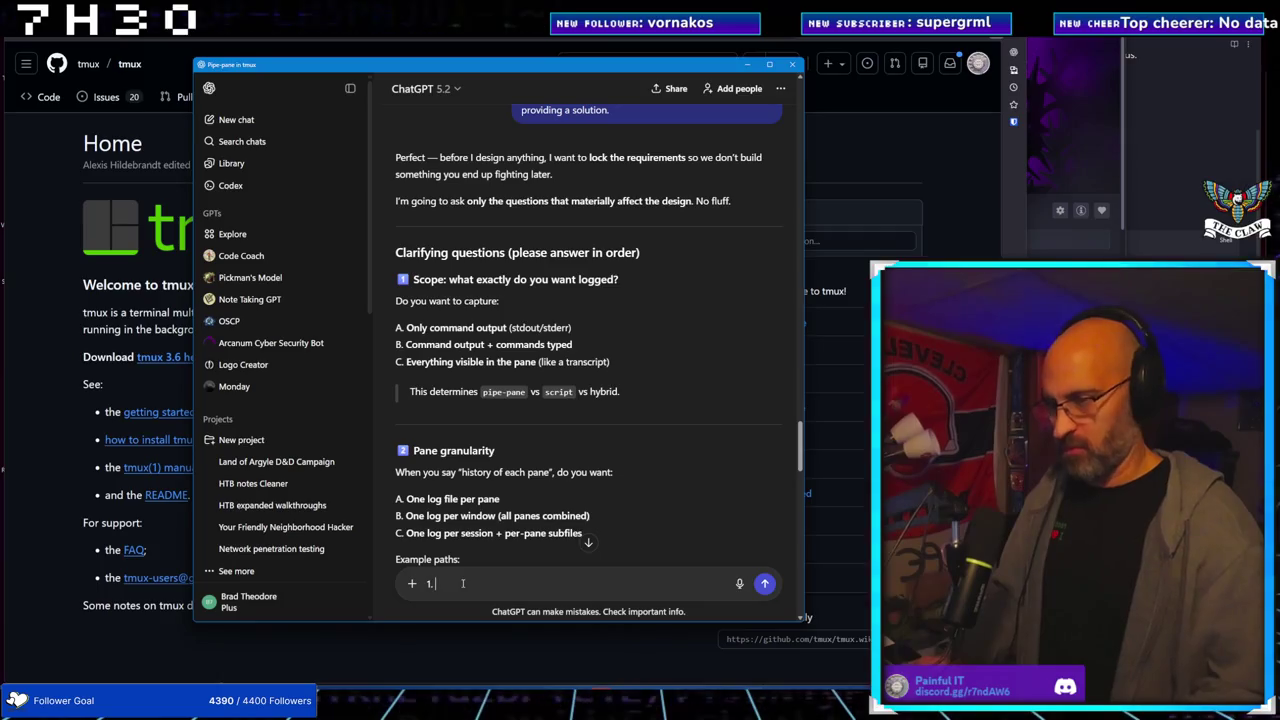
{"action": "type", "text": "d "}
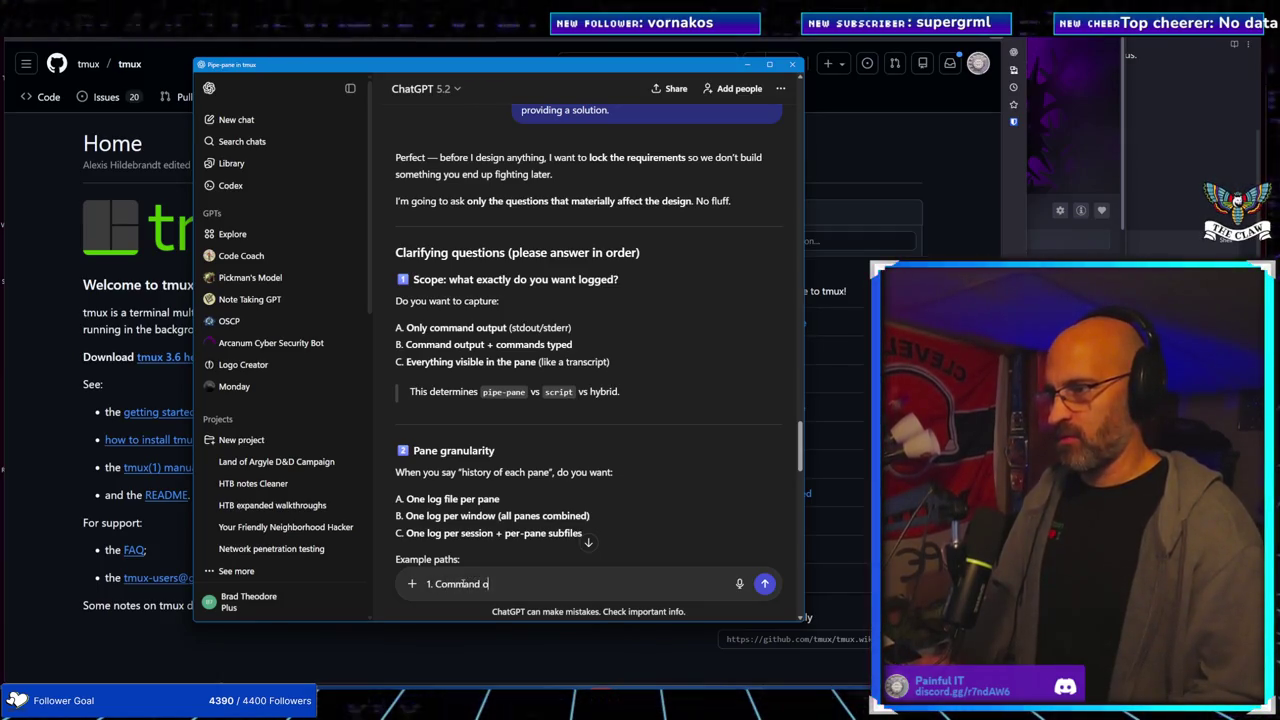
{"action": "type", "text": "output and commands typed."}
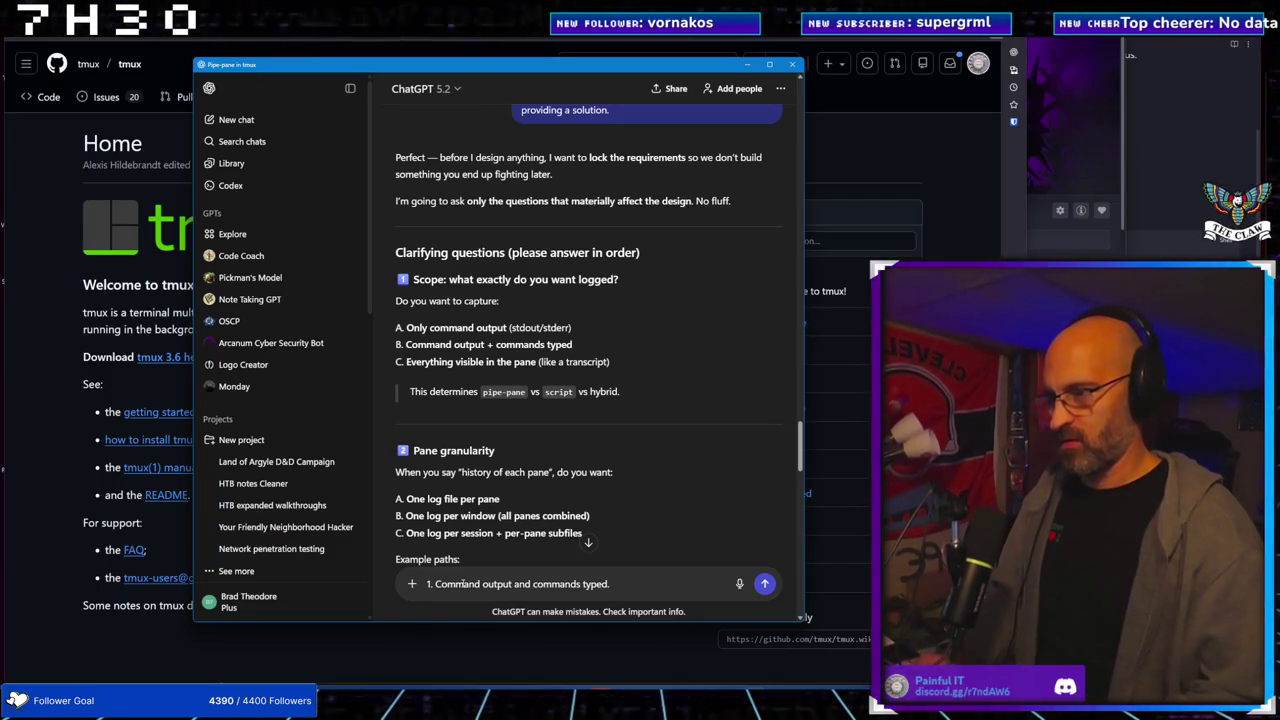
{"action": "type", "text": " A"}
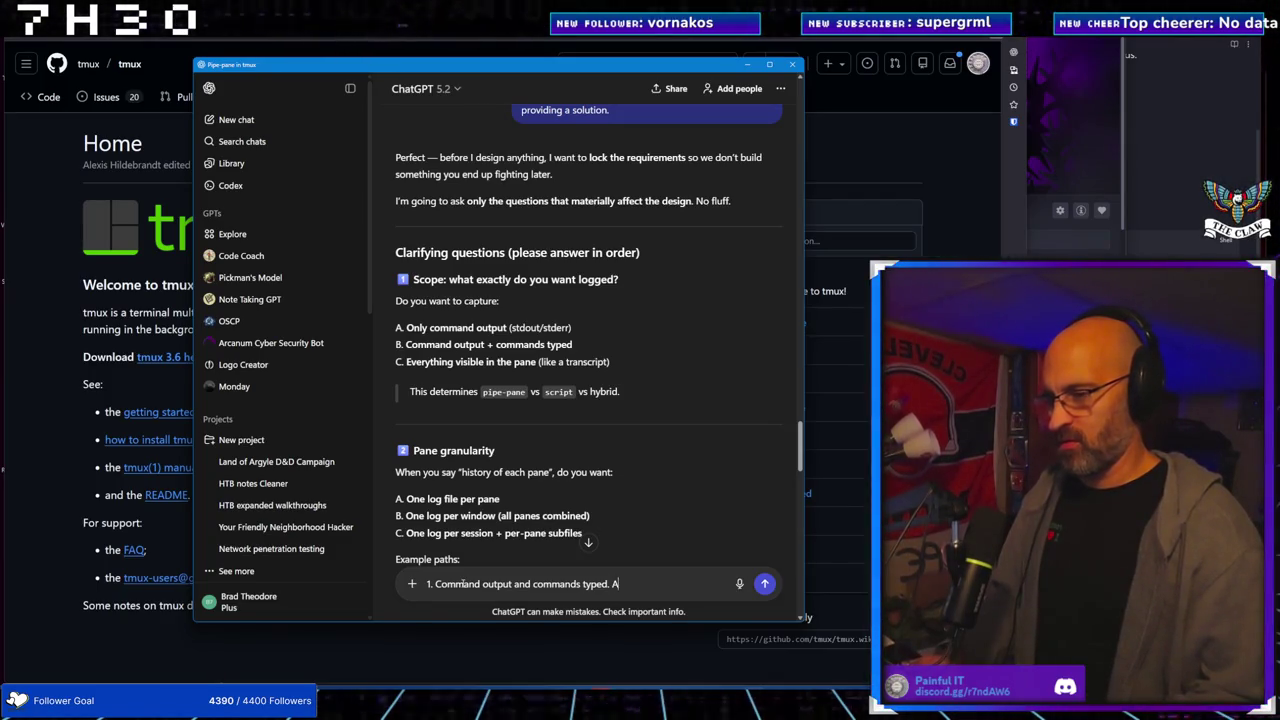
{"action": "type", "text": "lso I'd"}
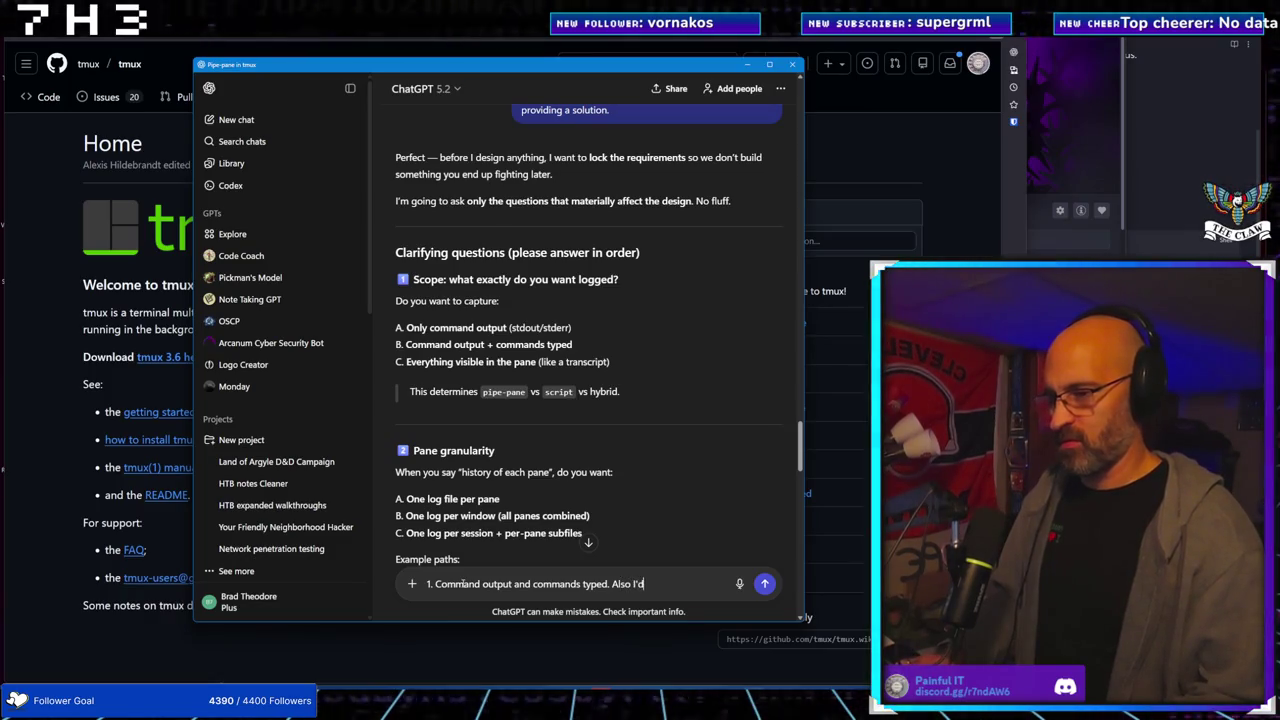
{"action": "type", "text": " like timestp"}
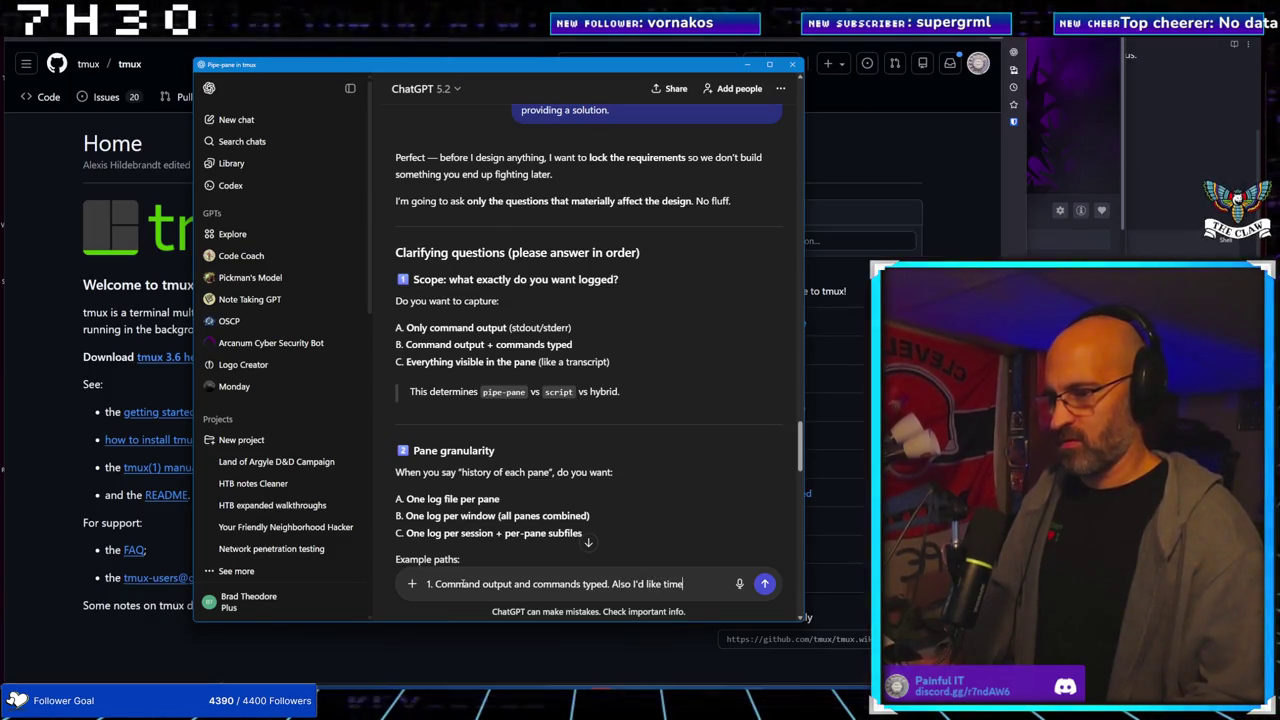
{"action": "key", "text": "BackSpace"}
{"action": "type", "text": "amps"}
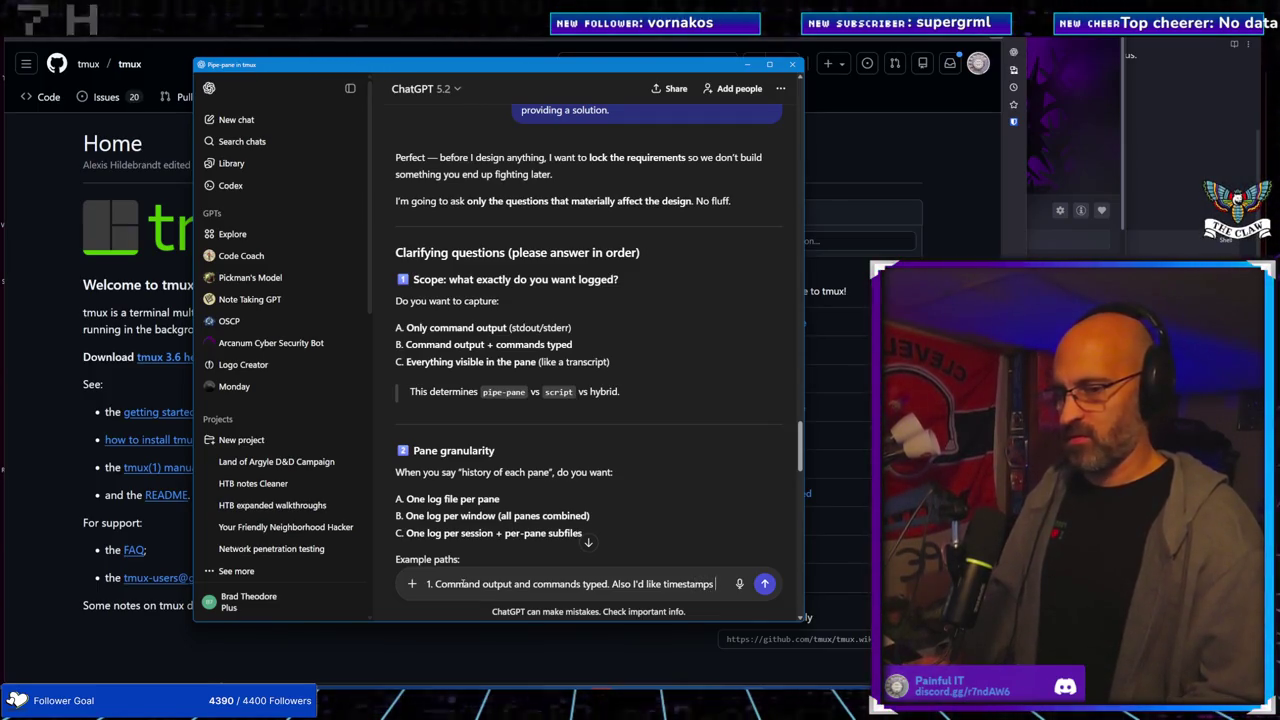
{"action": "type", "text": " for each command "}
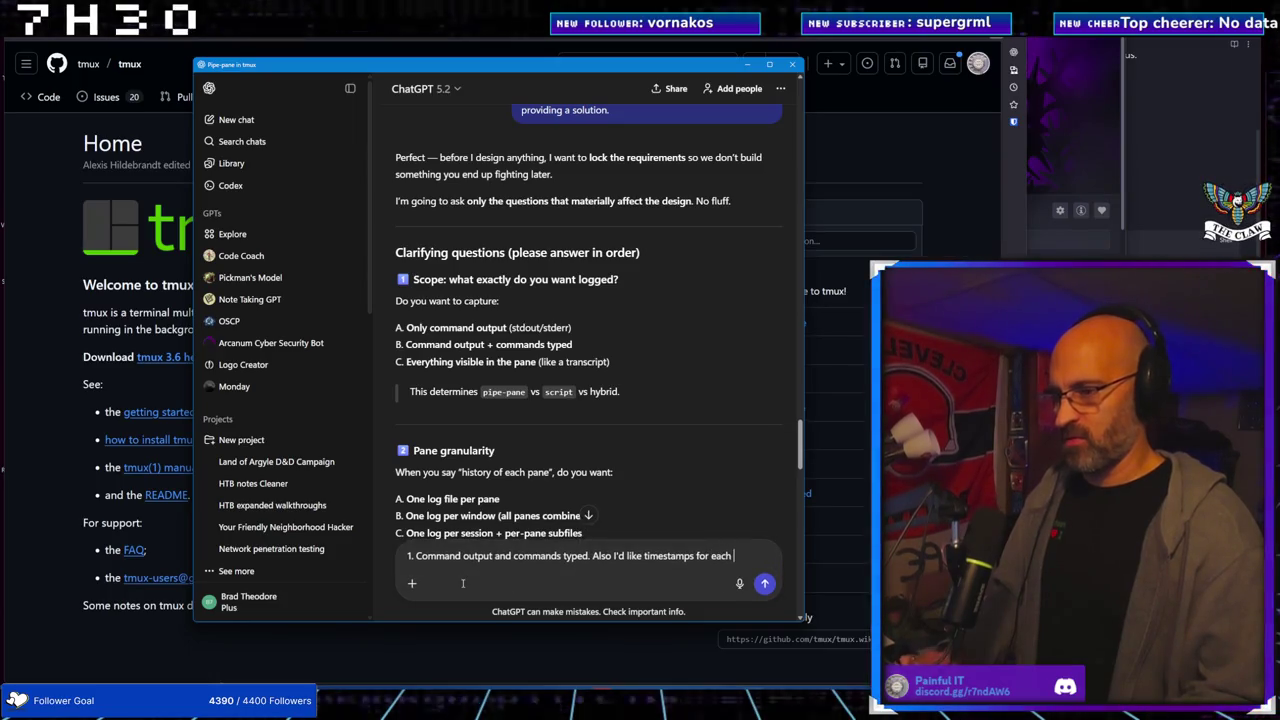
{"action": "type", "text": "run"}
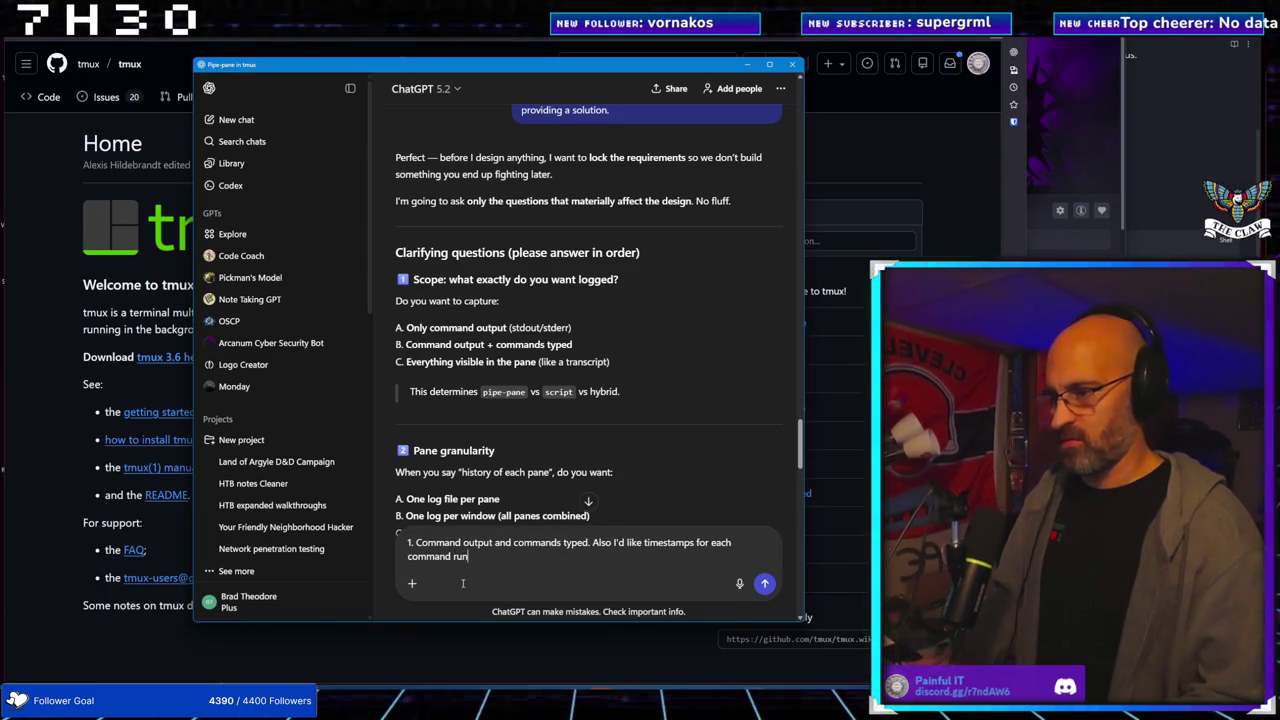
{"action": "key", "text": "shift+Return"}
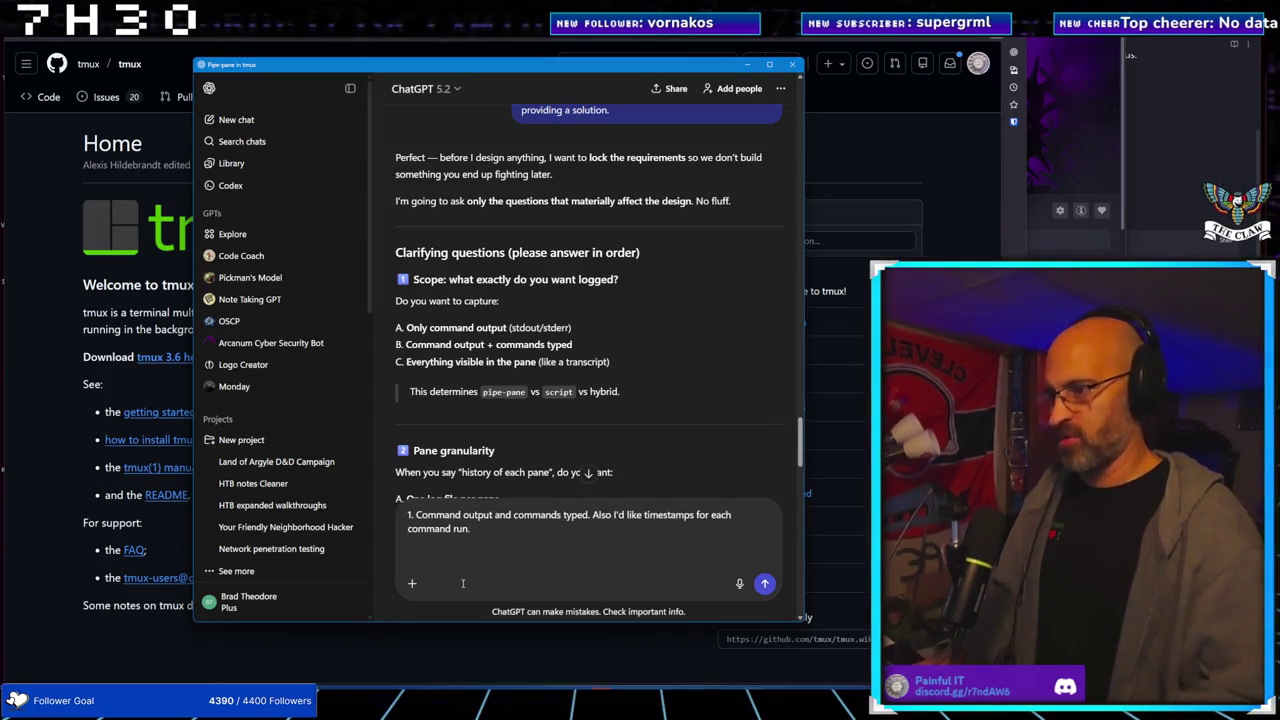
{"action": "type", "text": "2"}
{"action": "scroll", "coordinate": [558, 386], "scroll_direction": "down", "scroll_amount": 2}
{"action": "scroll", "coordinate": [558, 386], "scroll_direction": "down", "scroll_amount": 2}
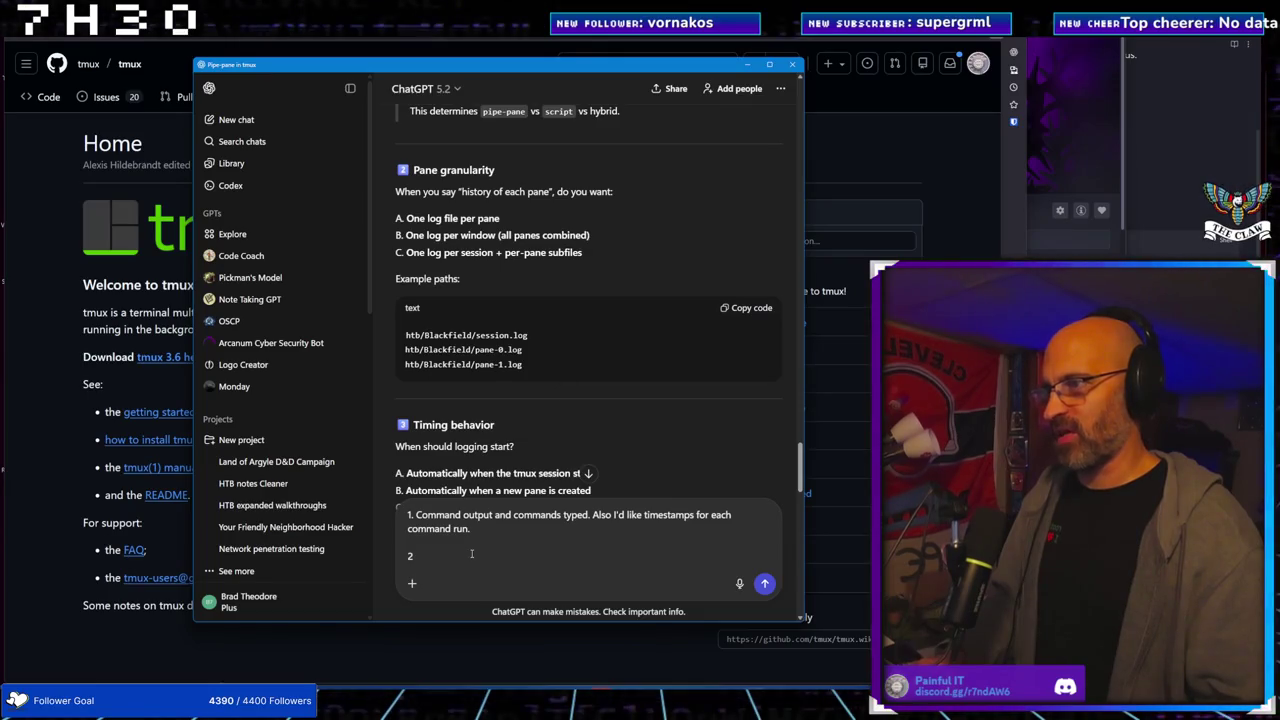
Finish the '2.' label and select the one-log-per-window option text in ChatGPT's reply
{"action": "type", "text": "."}
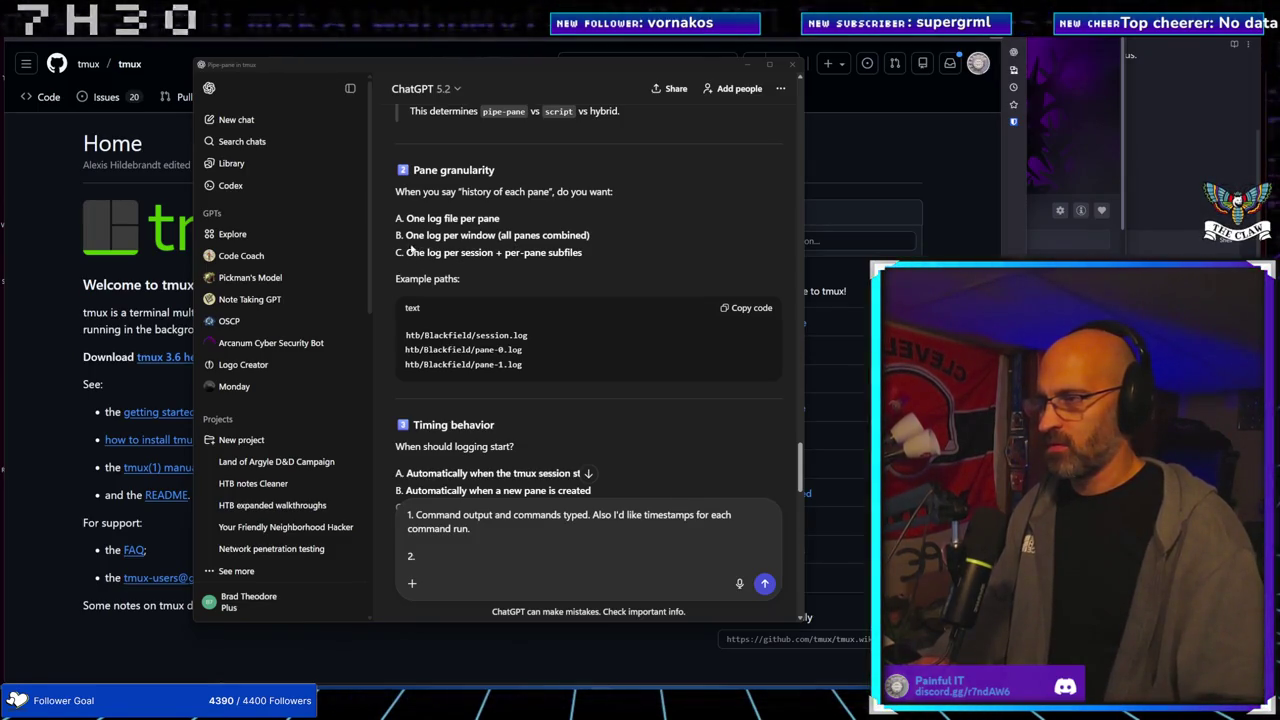
{"action": "left_click_drag", "start_coordinate": [406, 237], "coordinate": [594, 236]}
{"action": "key", "text": "ctrl+c"}
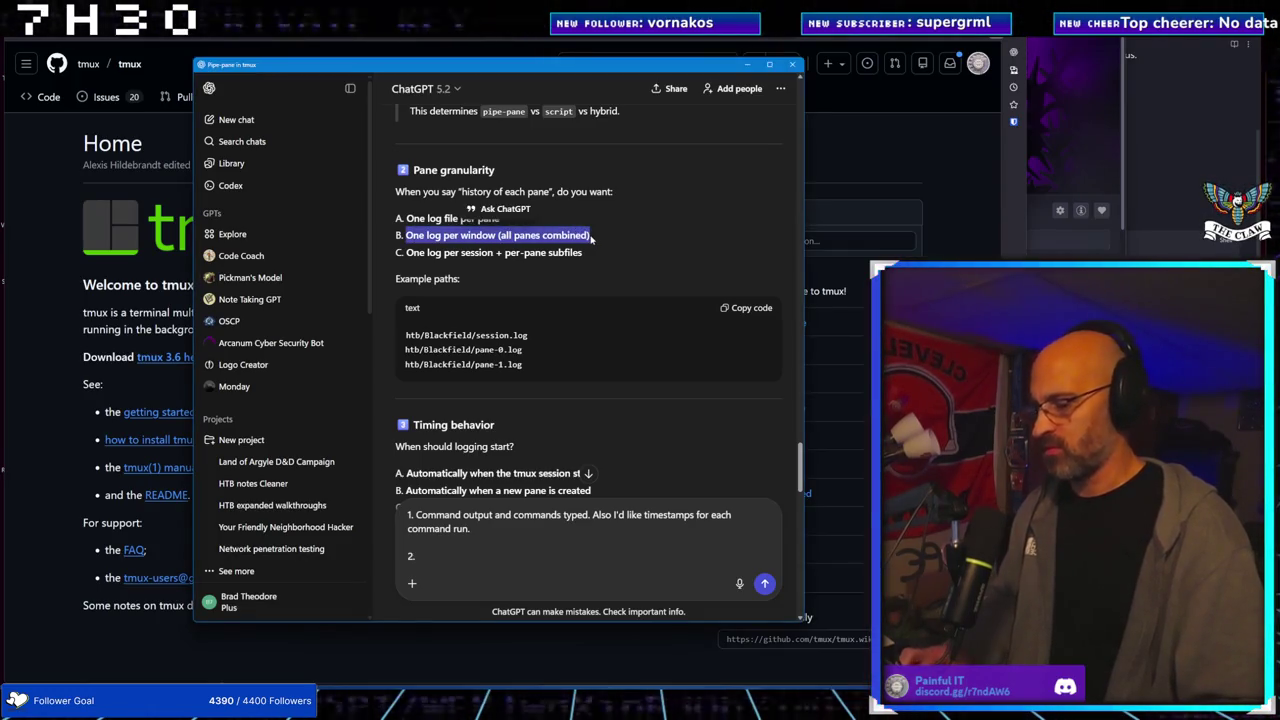
Paste the one-log-per-window option as answer 2, followed by 'may want to change this to'
{"action": "left_click", "coordinate": [445, 553]}
{"action": "key", "text": "ctrl+v"}
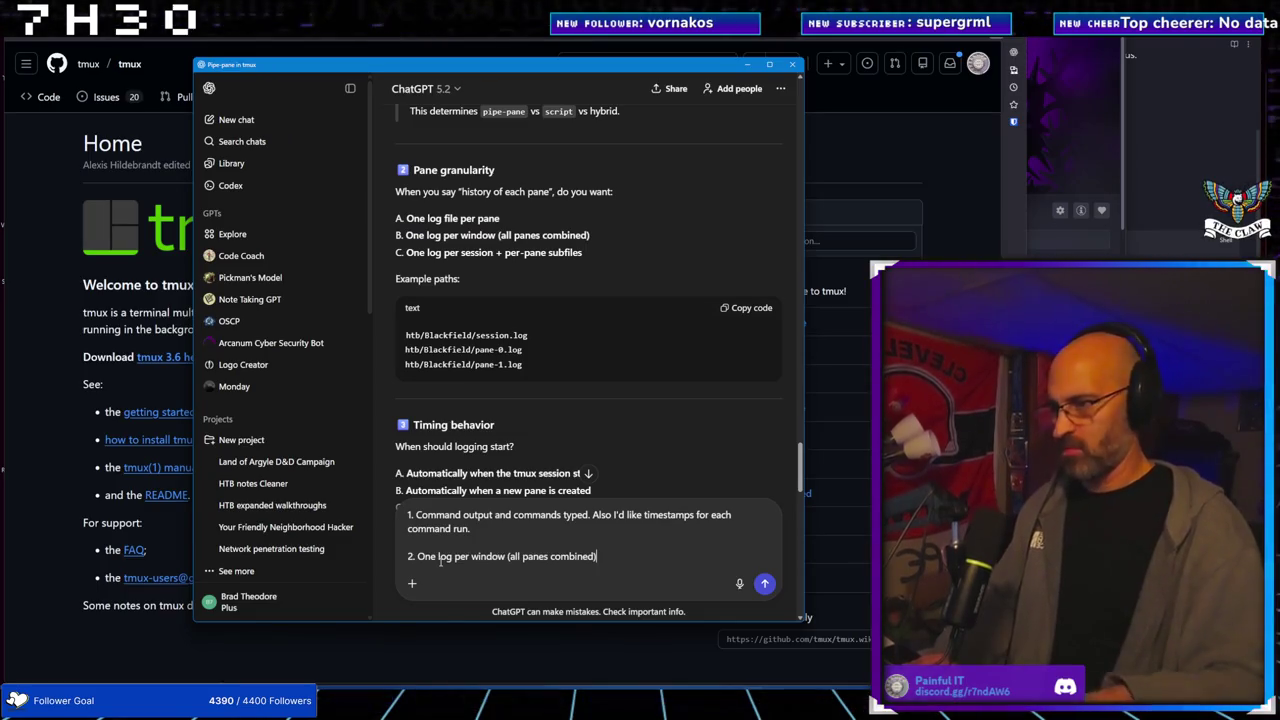
{"action": "type", "text": ". ma"}
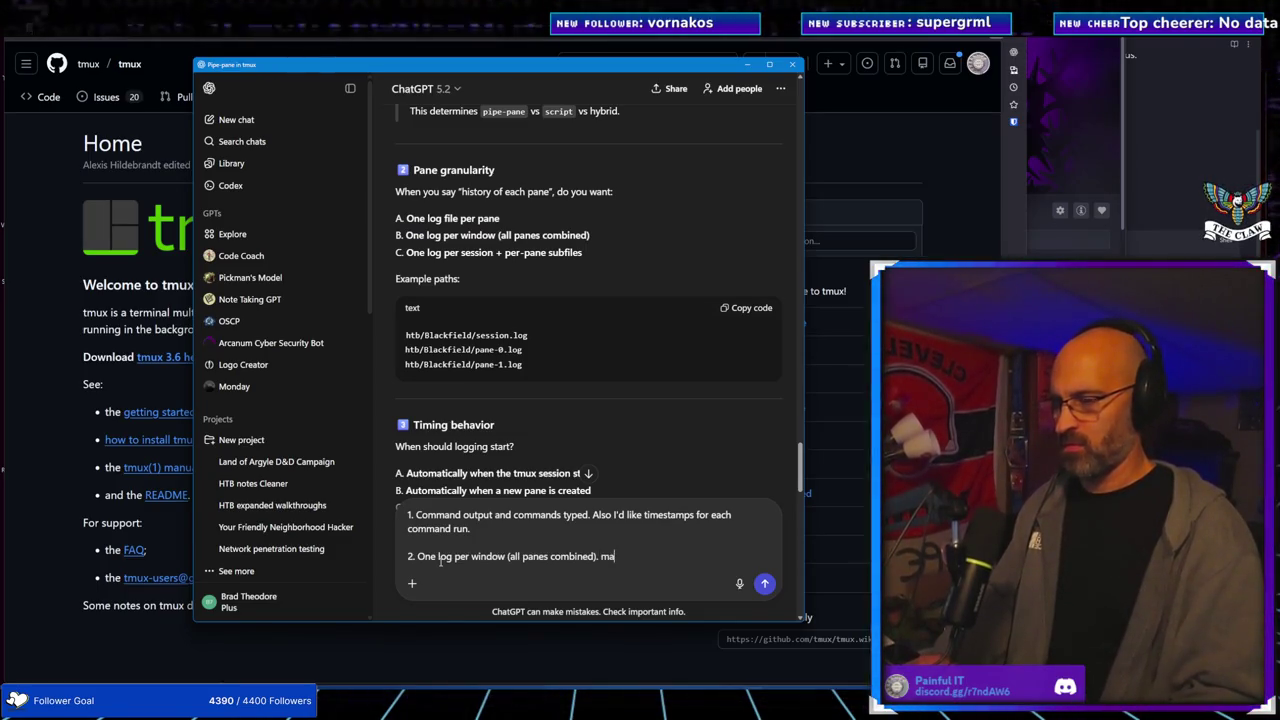
{"action": "type", "text": "y want to change this to"}
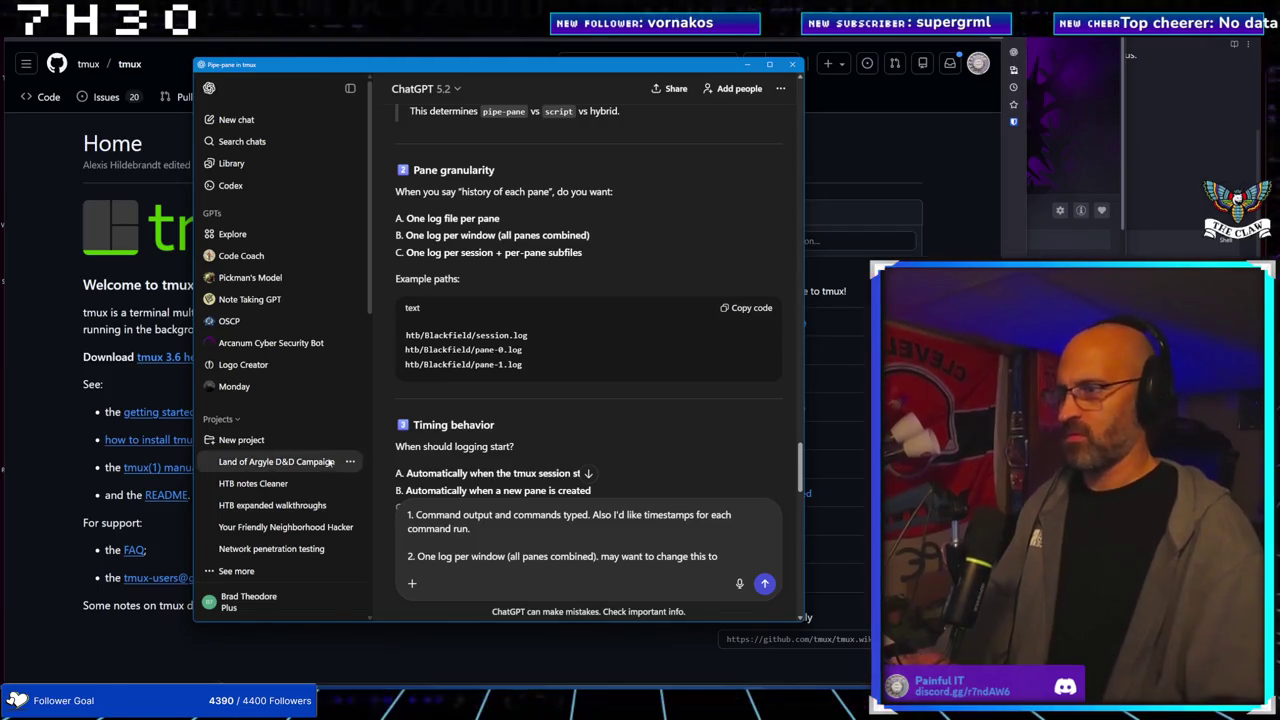
Complete answer 2 with 'One log per session + per-pane subfiles' and start item 3
{"action": "left_click_drag", "start_coordinate": [404, 252], "coordinate": [583, 257]}
{"action": "key", "text": "ctrl+c"}
{"action": "left_click", "coordinate": [722, 556]}
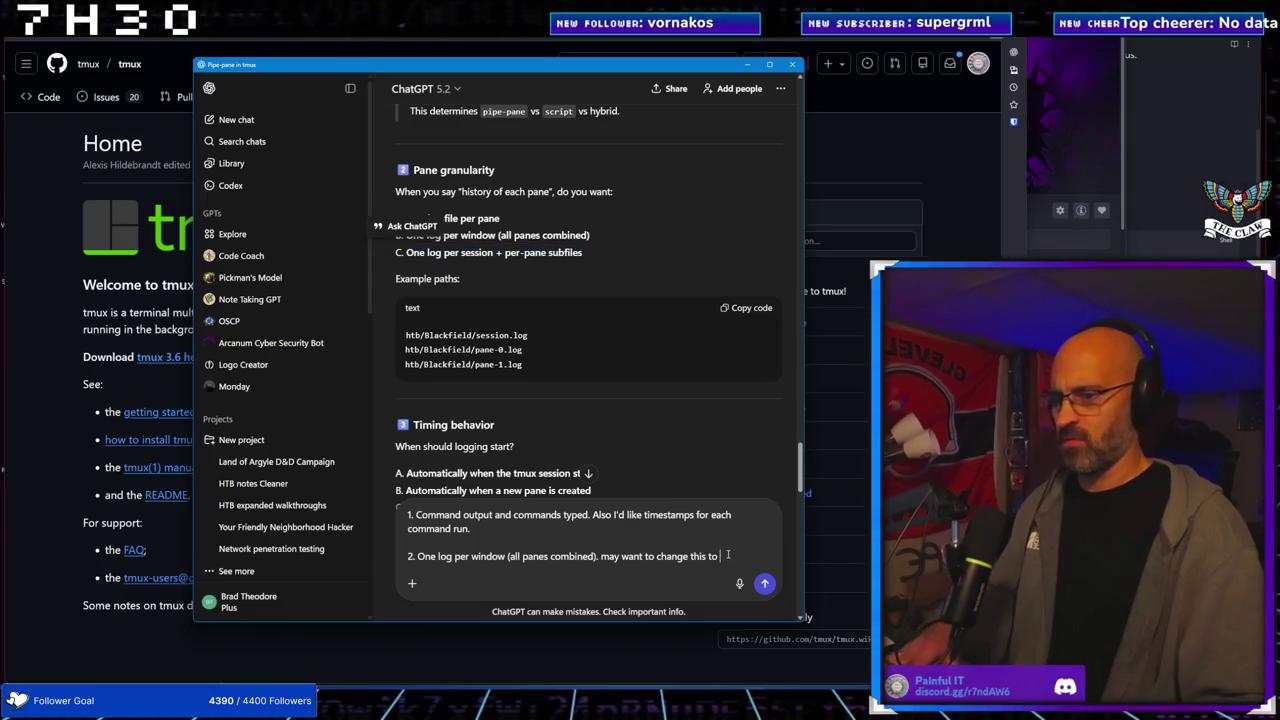
{"action": "key", "text": "ctrl+v"}
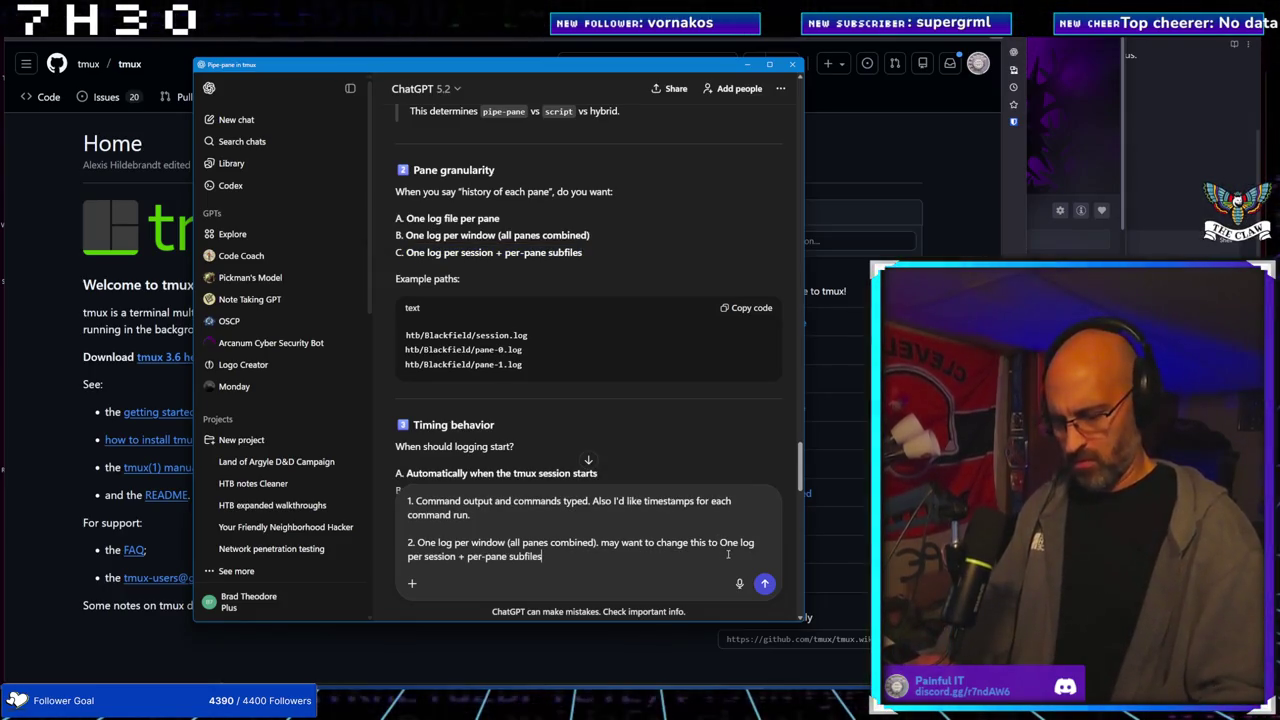
{"action": "type", "text": "."}
{"action": "key", "text": "shift+Return"}
{"action": "key", "text": "shift+Return"}
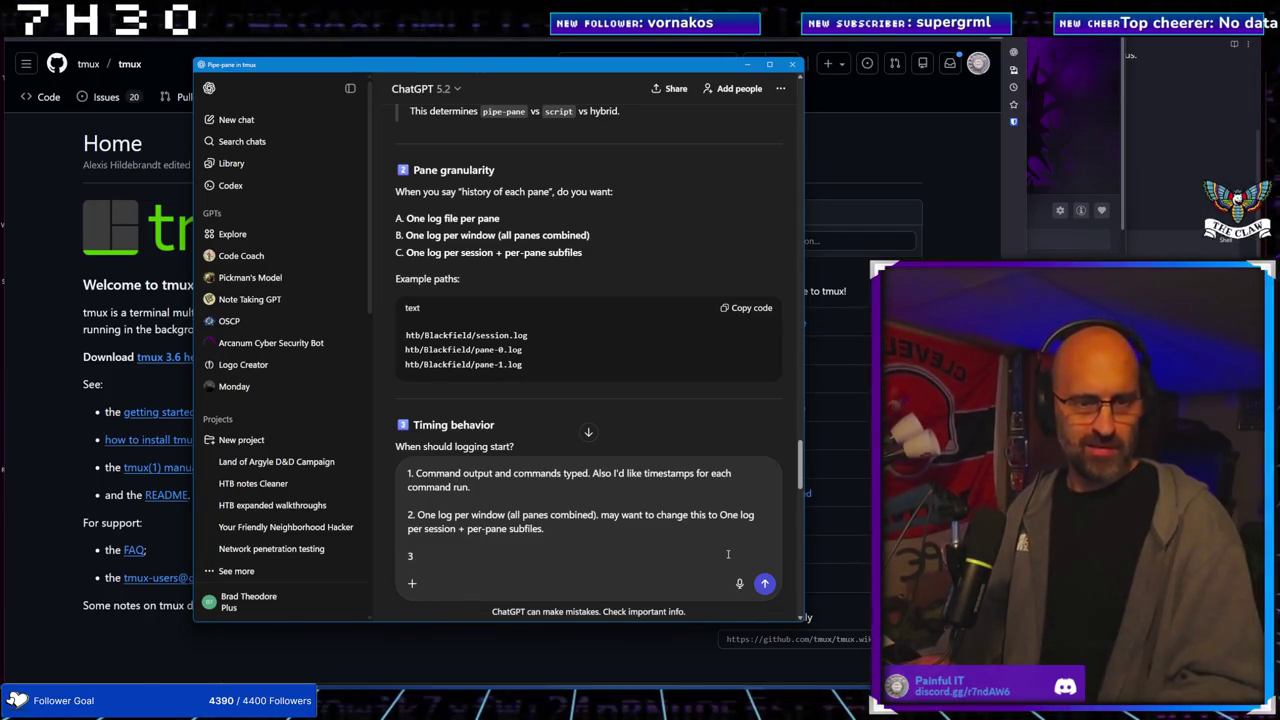
{"action": "type", "text": "."}
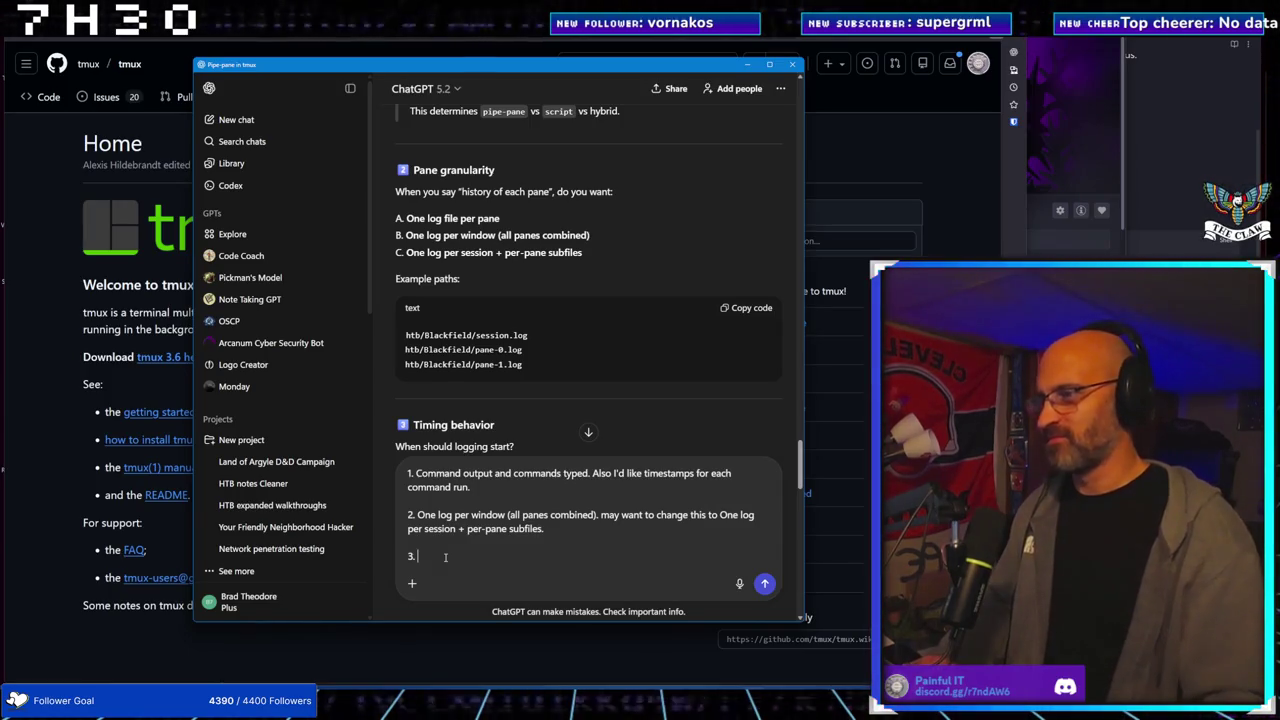
{"action": "scroll", "coordinate": [580, 279], "scroll_direction": "down", "scroll_amount": 5}
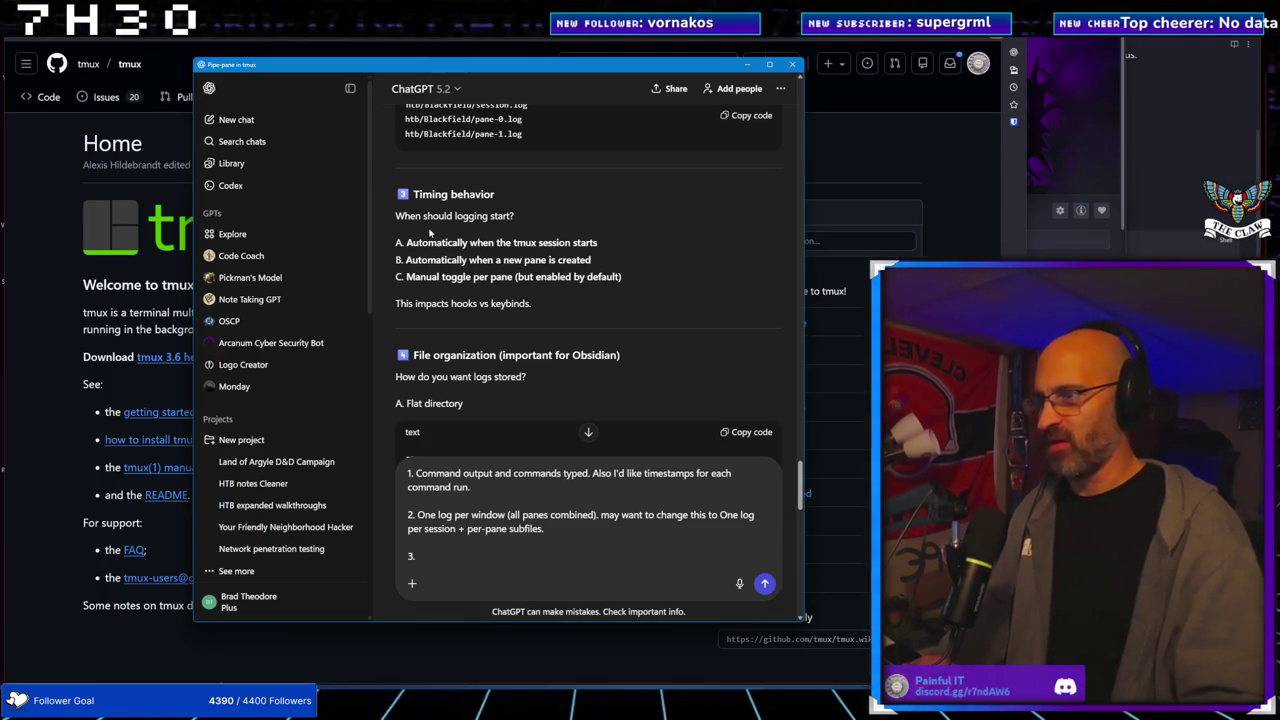
Paste the session-start auto-logging option as answer 3 and start item 4
{"action": "left_click_drag", "start_coordinate": [407, 242], "coordinate": [601, 244]}
{"action": "left_click", "coordinate": [447, 547]}
{"action": "key", "text": "ctrl+v"}
{"action": "key", "text": "shift+Return"}
{"action": "key", "text": "shift+Return"}
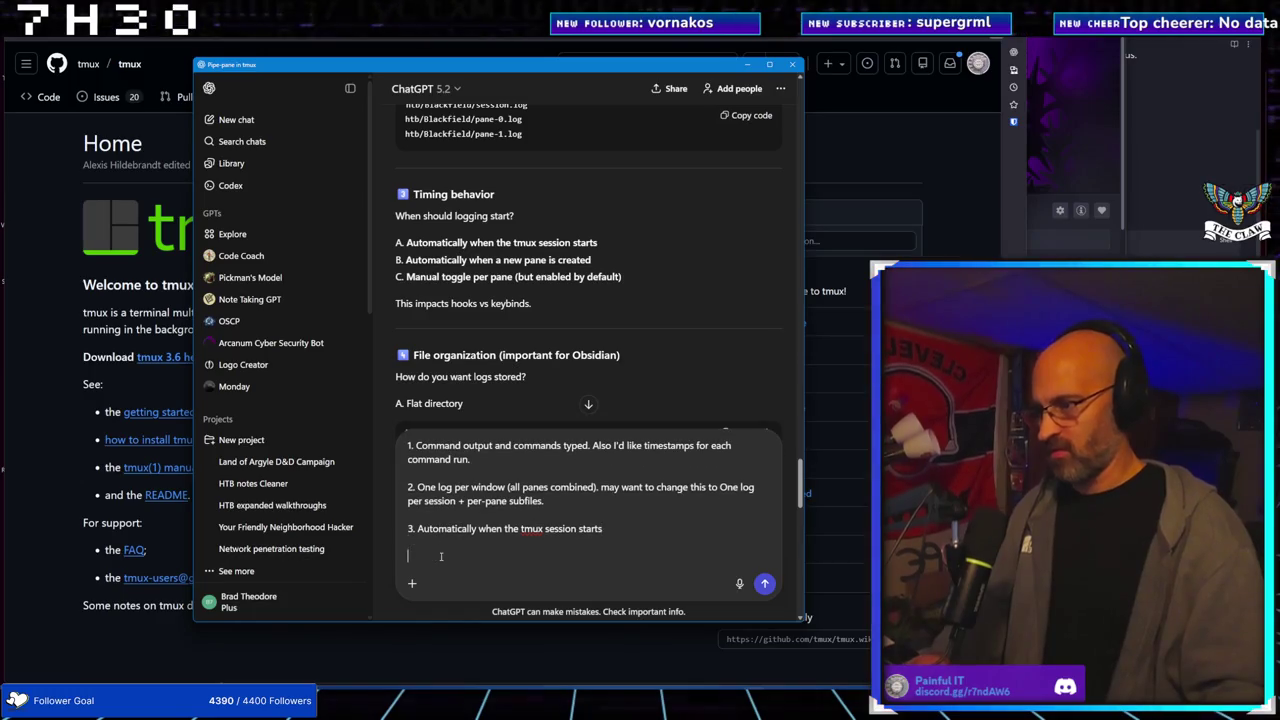
{"action": "type", "text": "4."}
Copy the 'Structured & timestamped' option into answer 4 and start a new line
{"action": "scroll", "coordinate": [551, 250], "scroll_direction": "down", "scroll_amount": 3}
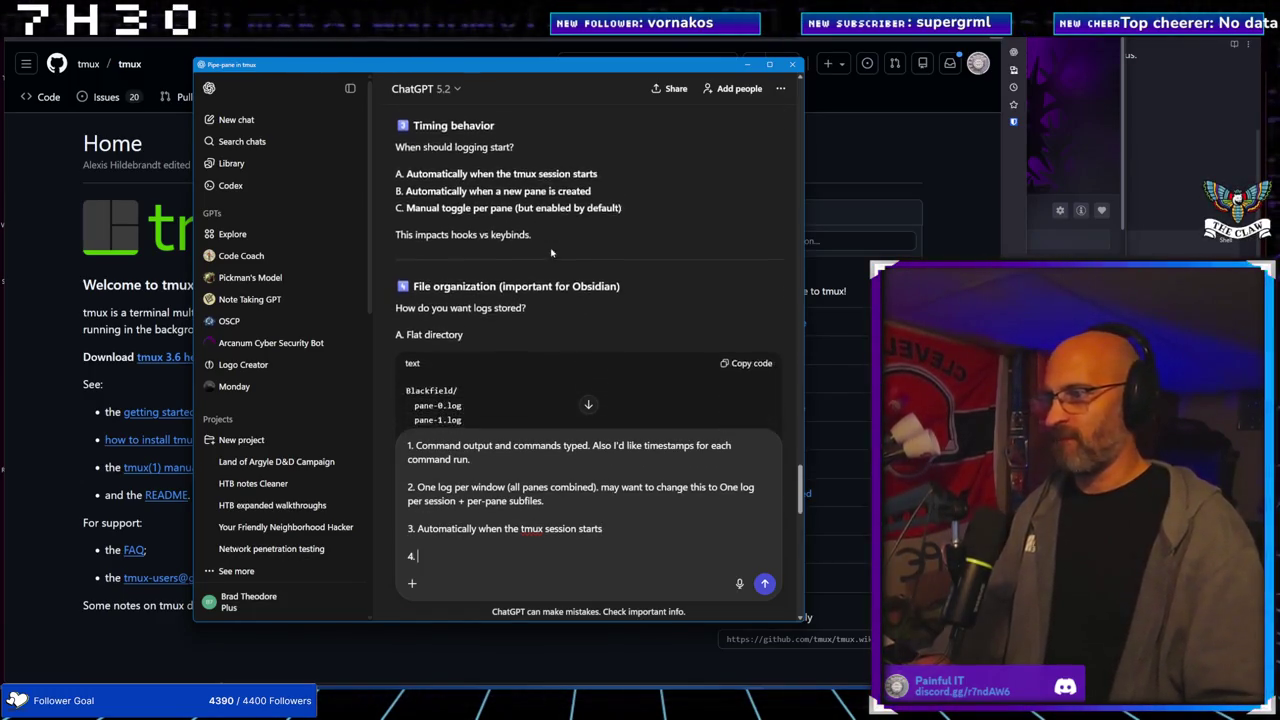
{"action": "scroll", "coordinate": [551, 250], "scroll_direction": "down", "scroll_amount": 1}
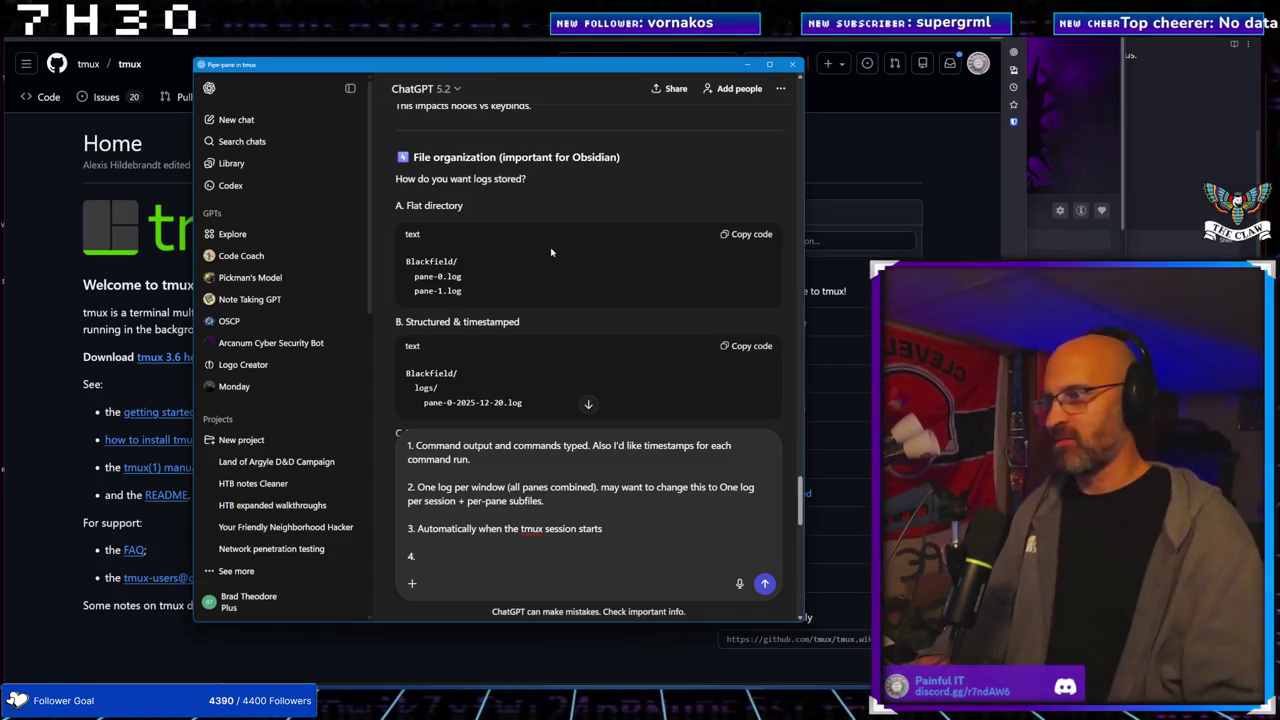
{"action": "scroll", "coordinate": [560, 254], "scroll_direction": "down", "scroll_amount": 3}
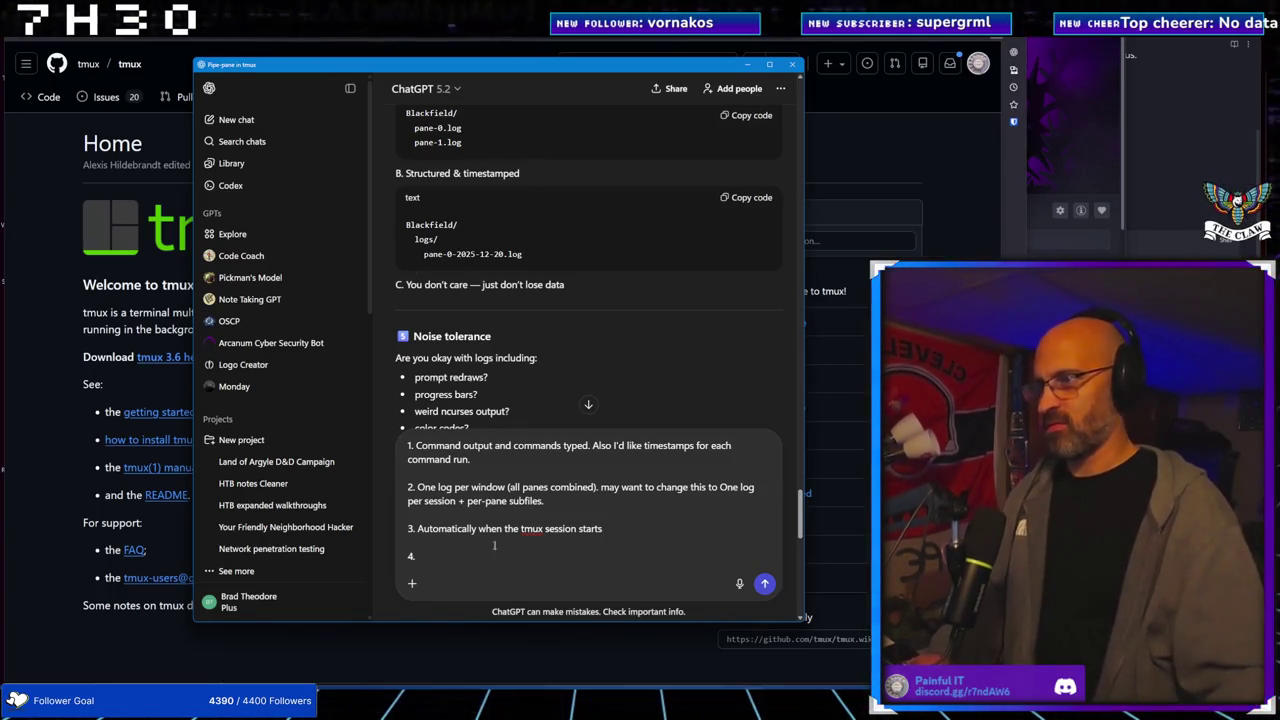
{"action": "left_click_drag", "start_coordinate": [405, 173], "coordinate": [532, 179]}
{"action": "key", "text": "ctrl+c"}
{"action": "left_click", "coordinate": [437, 557]}
{"action": "key", "text": "ctrl+v"}
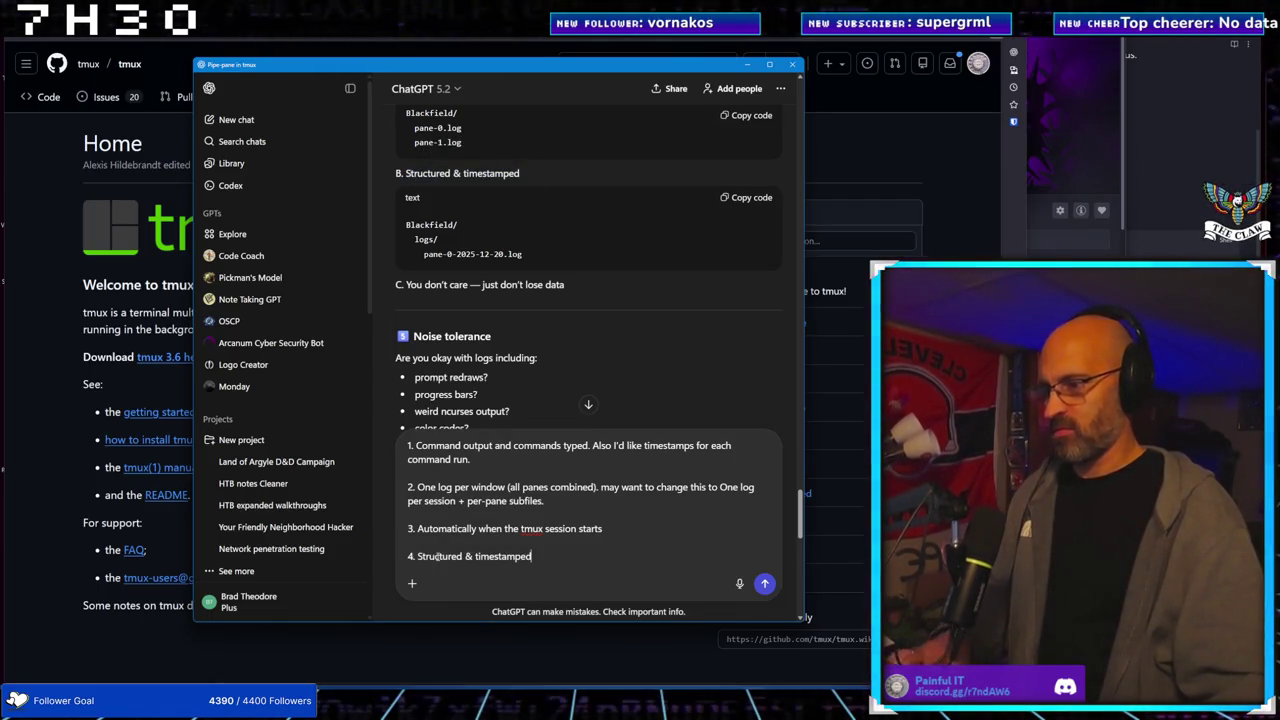
{"action": "key", "text": "shift+Return"}
Label item 5 and paste the 'raw is fine' noise option as its answer
{"action": "scroll", "coordinate": [522, 240], "scroll_direction": "down", "scroll_amount": 3}
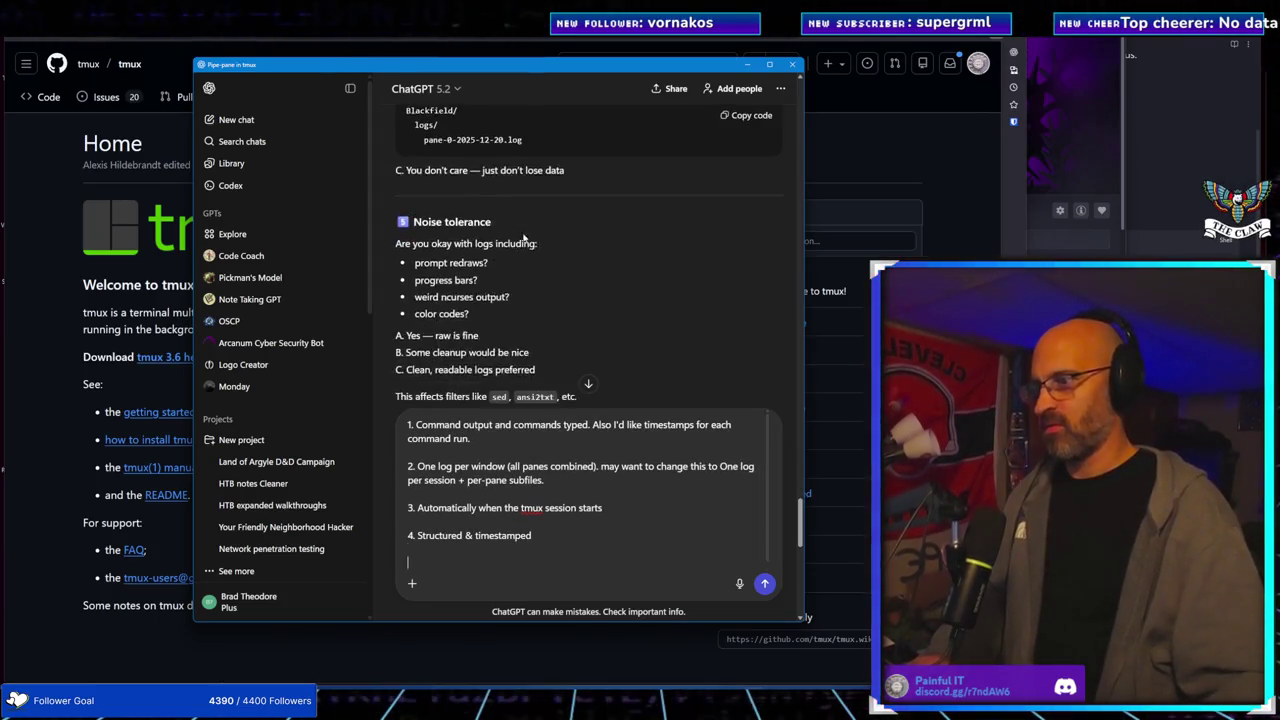
{"action": "scroll", "coordinate": [522, 240], "scroll_direction": "down", "scroll_amount": 7}
{"action": "scroll", "coordinate": [510, 211], "scroll_direction": "up", "scroll_amount": 2}
{"action": "scroll", "coordinate": [510, 211], "scroll_direction": "up", "scroll_amount": 7}
{"action": "scroll", "coordinate": [506, 210], "scroll_direction": "down", "scroll_amount": 2}
{"action": "scroll", "coordinate": [500, 220], "scroll_direction": "up", "scroll_amount": 1}
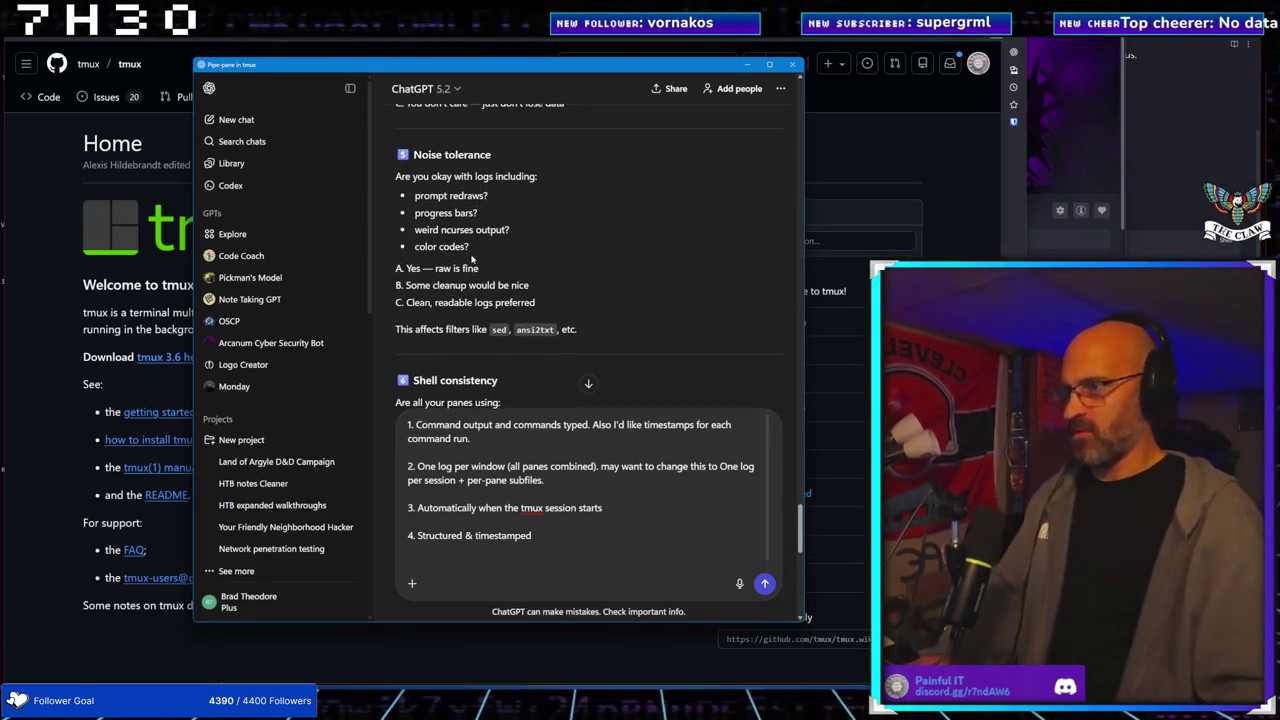
{"action": "type", "text": "5."}
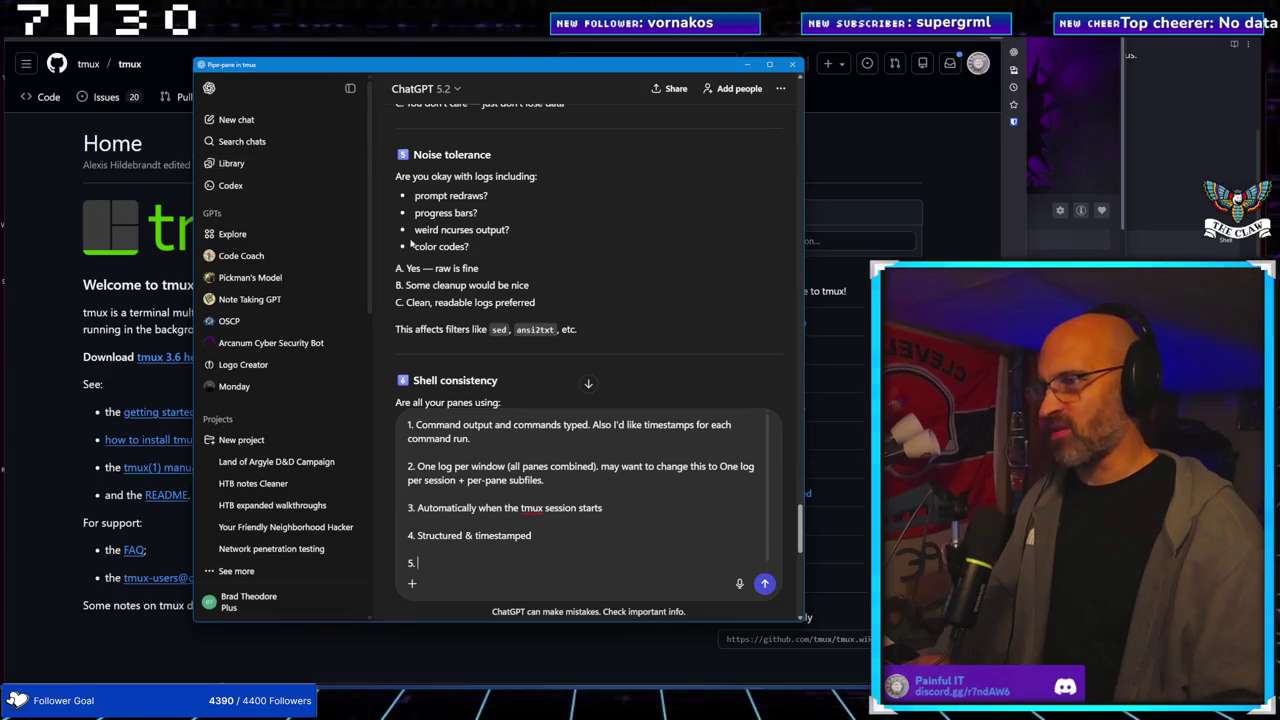
{"action": "left_click_drag", "start_coordinate": [479, 268], "coordinate": [406, 268]}
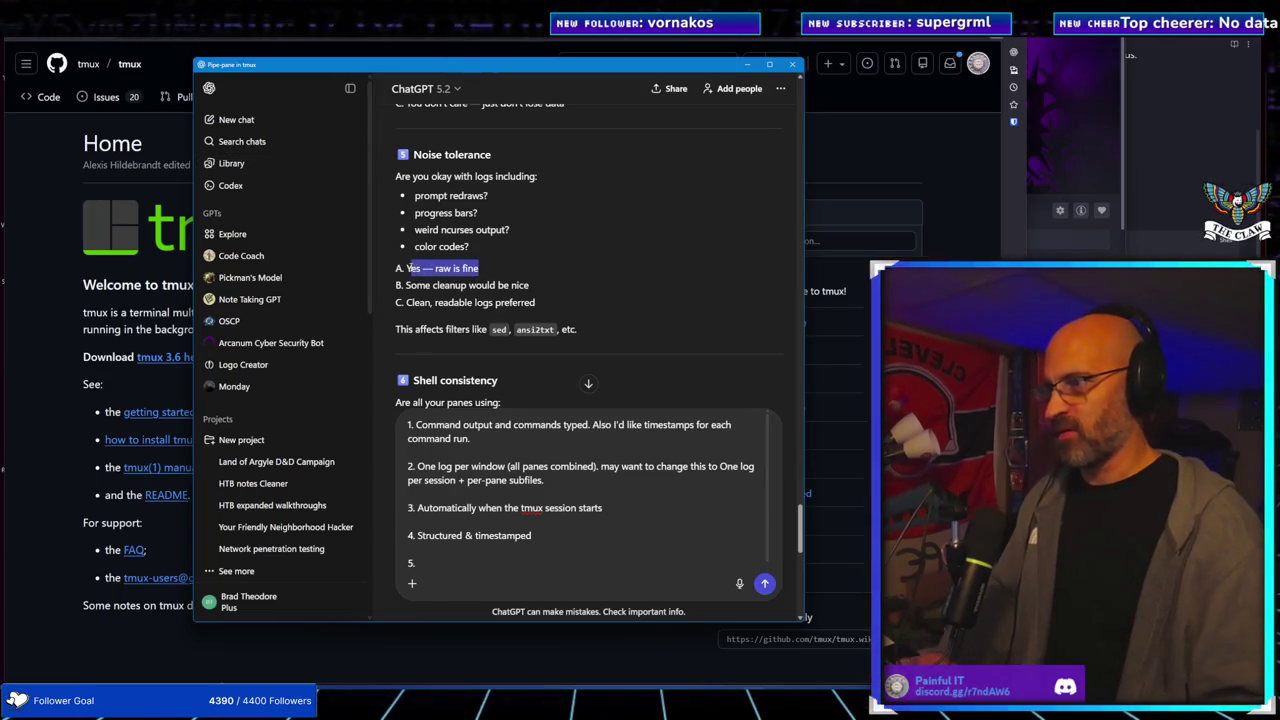
{"action": "key", "text": "ctrl+c"}
{"action": "left_click", "coordinate": [434, 563]}
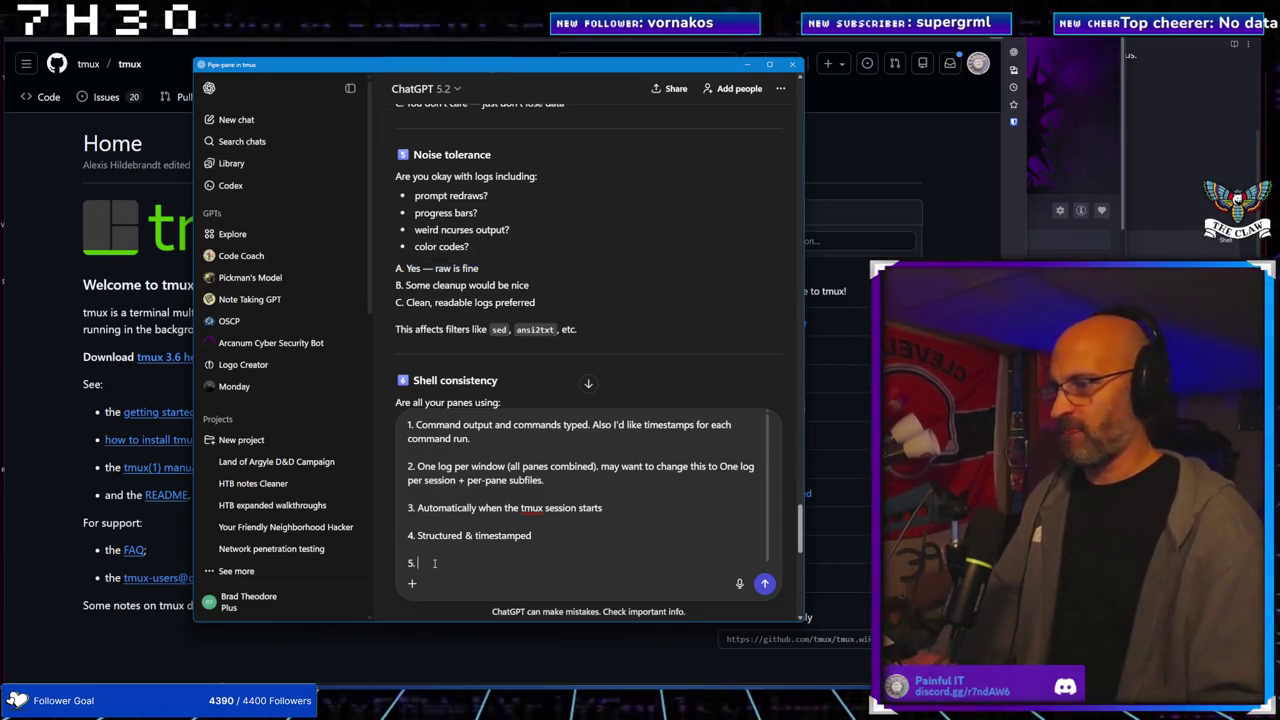
{"action": "key", "text": "ctrl+v"}
Append 'may want to change this to some clean up later' to answer 5
{"action": "type", "text": ". ,a"}
{"action": "key", "text": "BackSpace"}
{"action": "key", "text": "BackSpace"}
{"action": "key", "text": "BackSpace"}
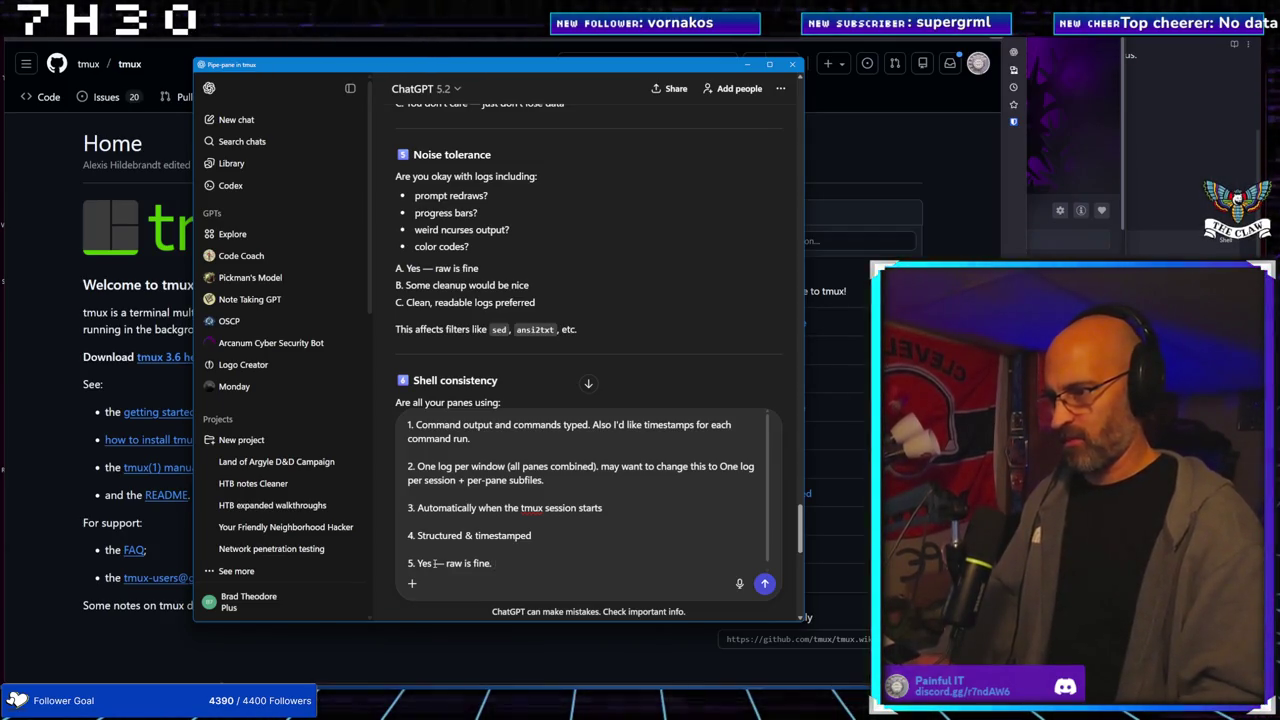
{"action": "type", "text": " may want to "}
{"action": "type", "text": "change thiostop"}
{"action": "key", "text": "BackSpace"}
{"action": "key", "text": "BackSpace"}
{"action": "key", "text": "BackSpace"}
{"action": "type", "text": "s to "}
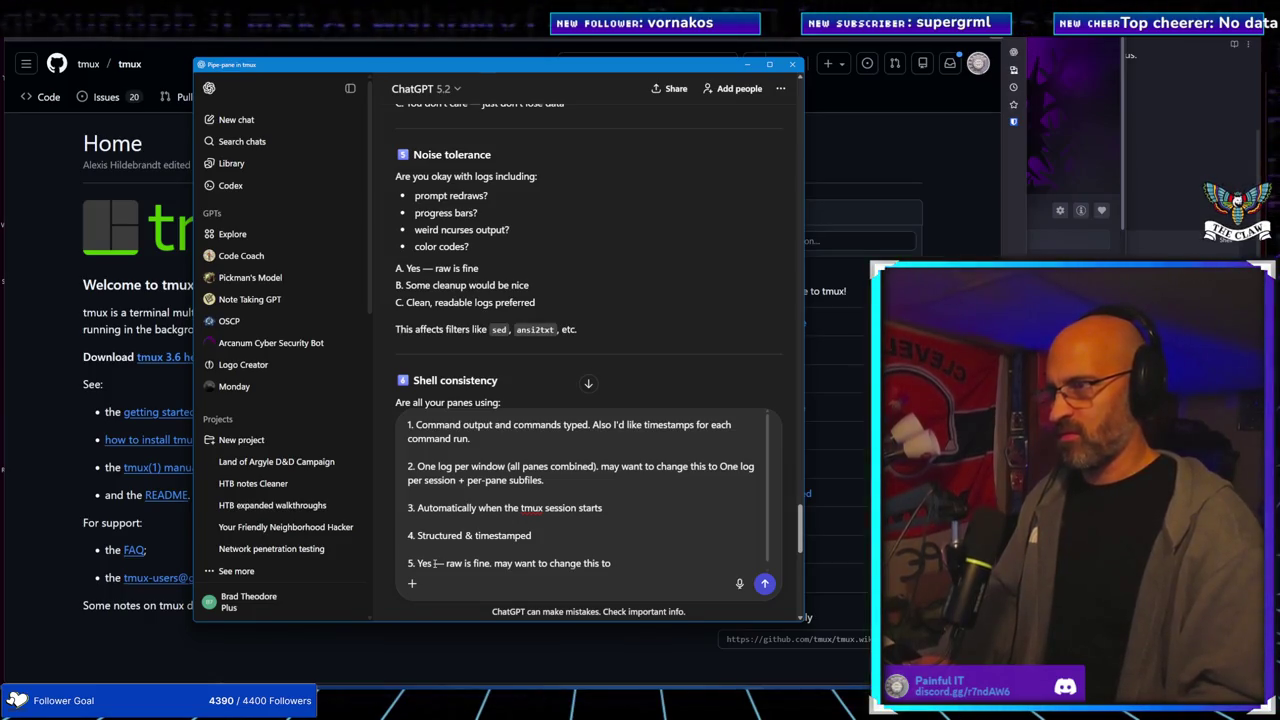
{"action": "type", "text": "some "}
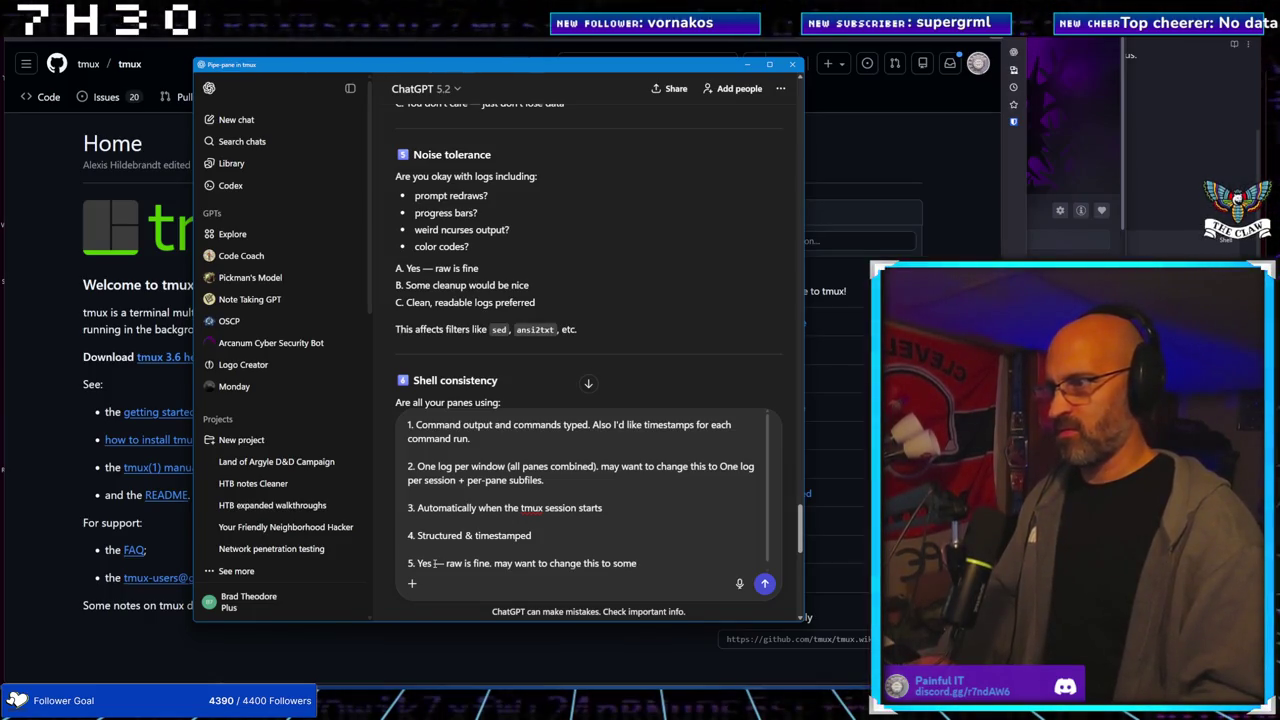
{"action": "type", "text": "clea"}
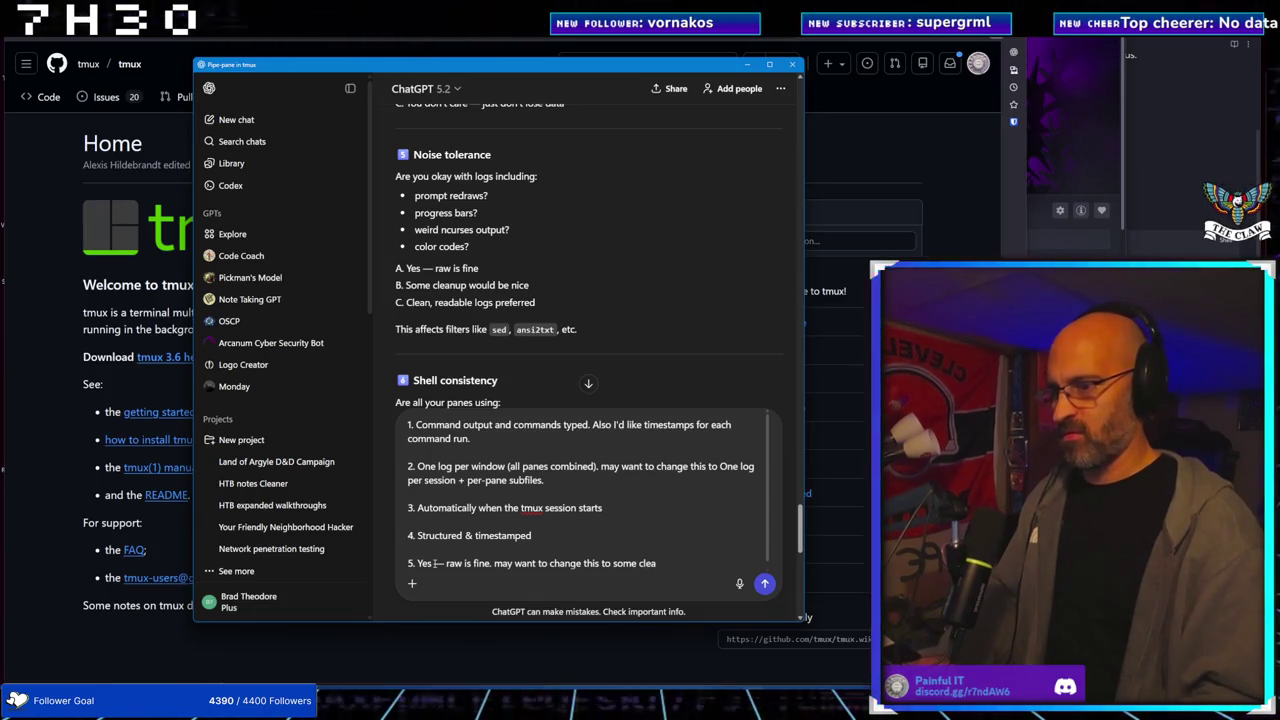
{"action": "type", "text": "n up later."}
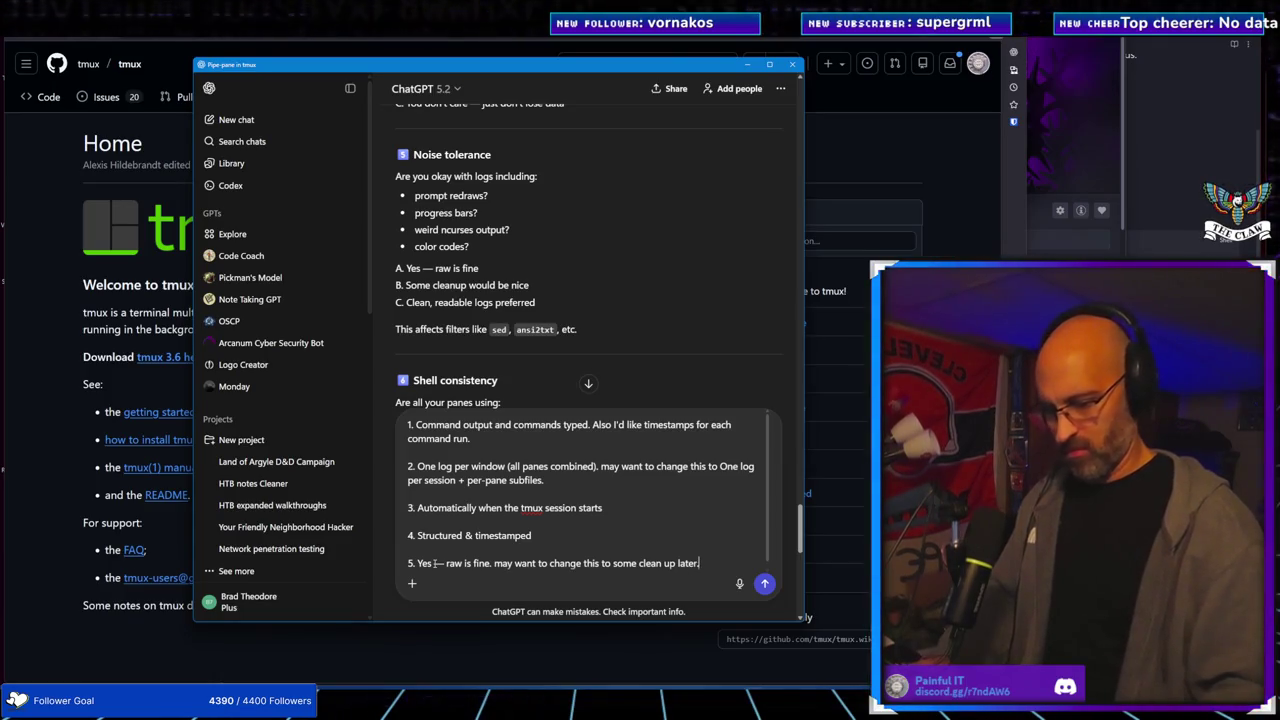
{"action": "key", "text": "shift+Return"}
{"action": "key", "text": "shift+Return"}
Answer question 6 with zsh as the shell, plus a short note about the system
{"action": "scroll", "coordinate": [478, 196], "scroll_direction": "down", "scroll_amount": 1}
{"action": "scroll", "coordinate": [478, 196], "scroll_direction": "down", "scroll_amount": 1}
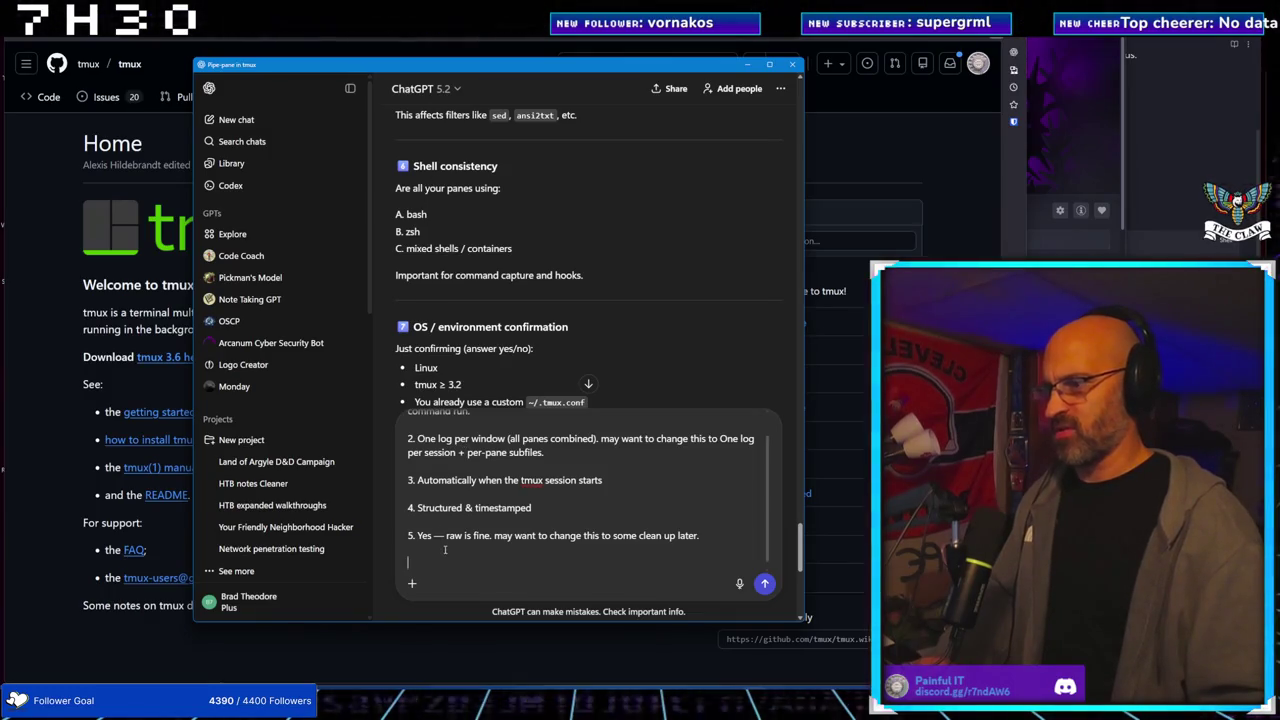
{"action": "type", "text": "5."}
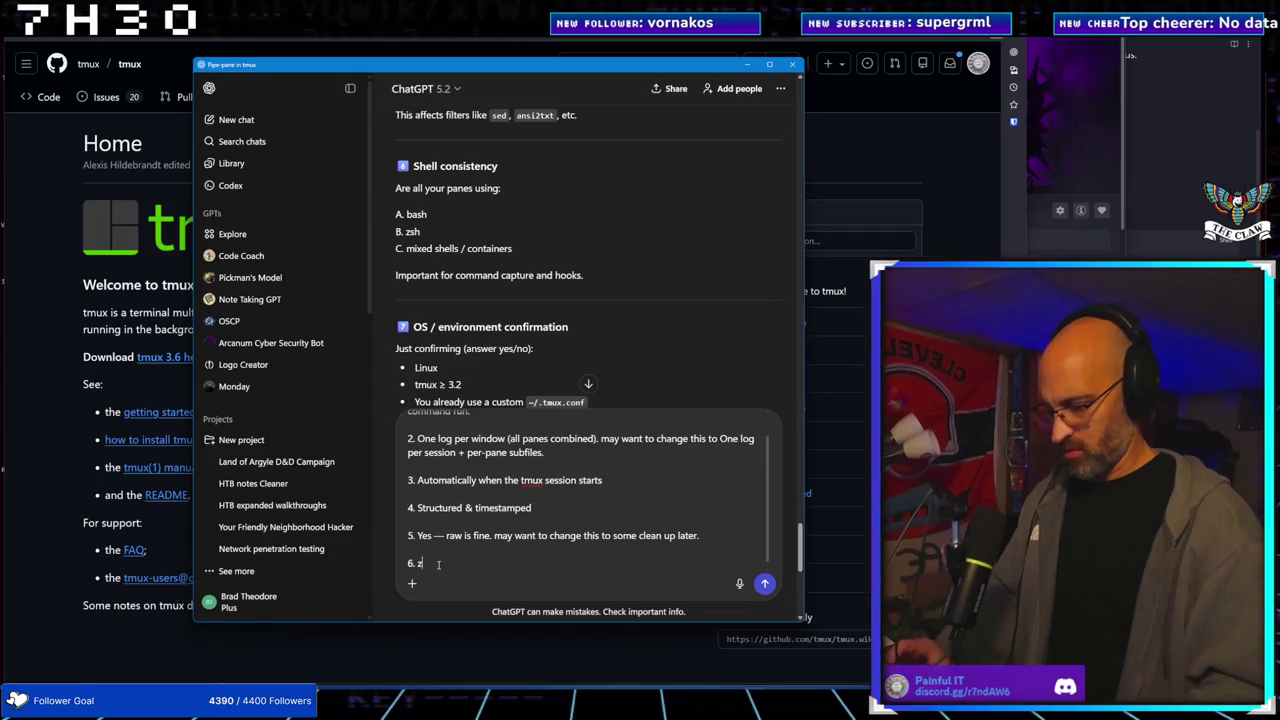
{"action": "type", "text": "sh"}
{"action": "key", "text": "shift+Return"}
{"action": "key", "text": "shift+Return"}
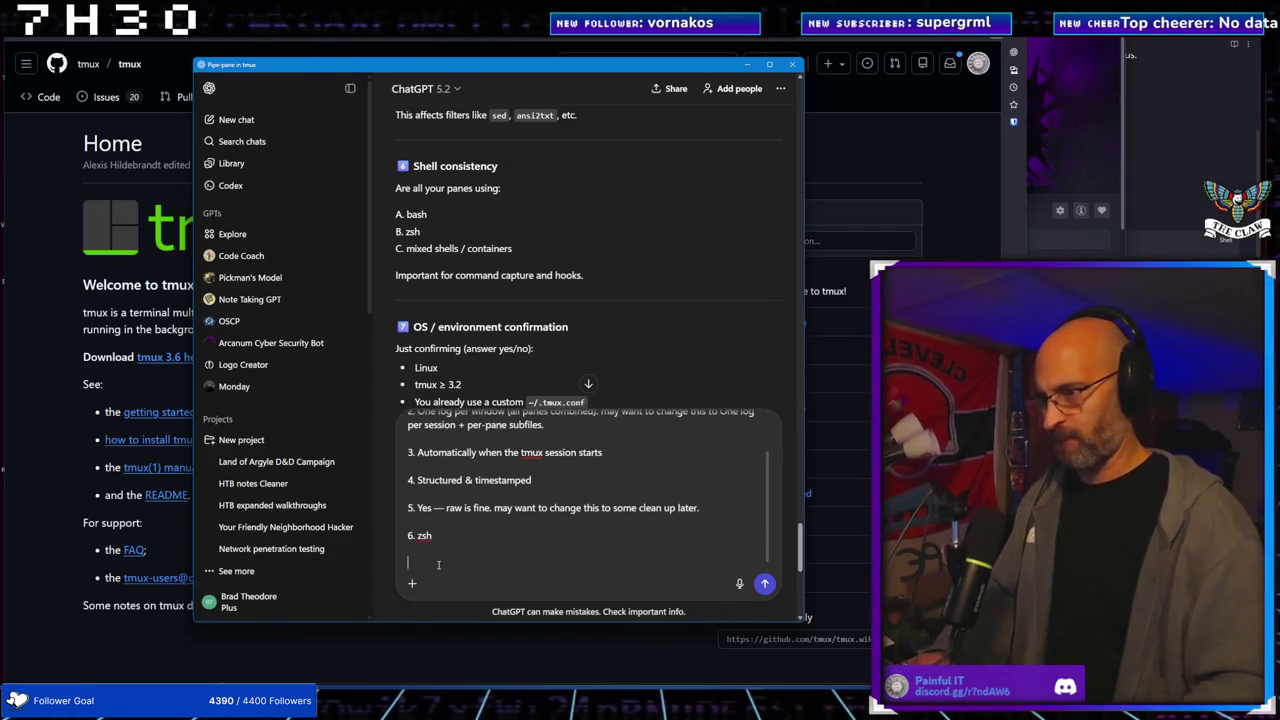
{"action": "key", "text": "BackSpace"}
{"action": "type", "text": ". unless"}
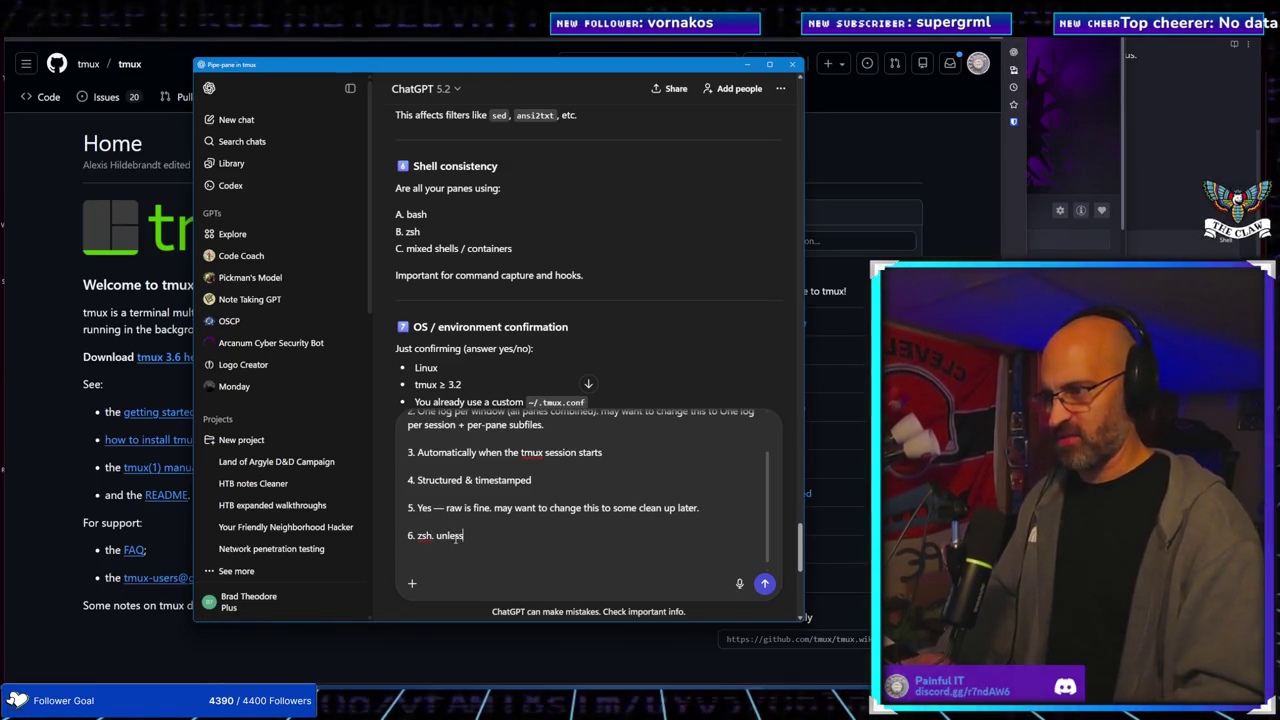
{"action": "type", "text": " we get s"}
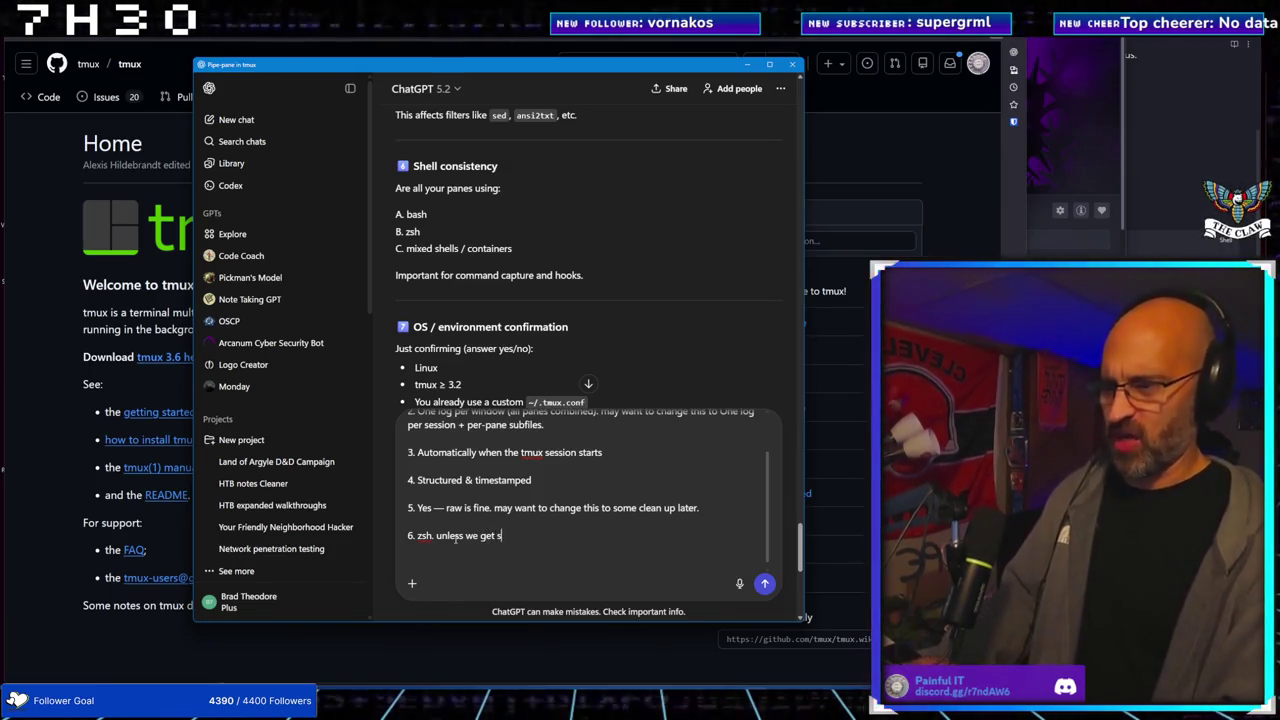
{"action": "type", "text": "hell o"}
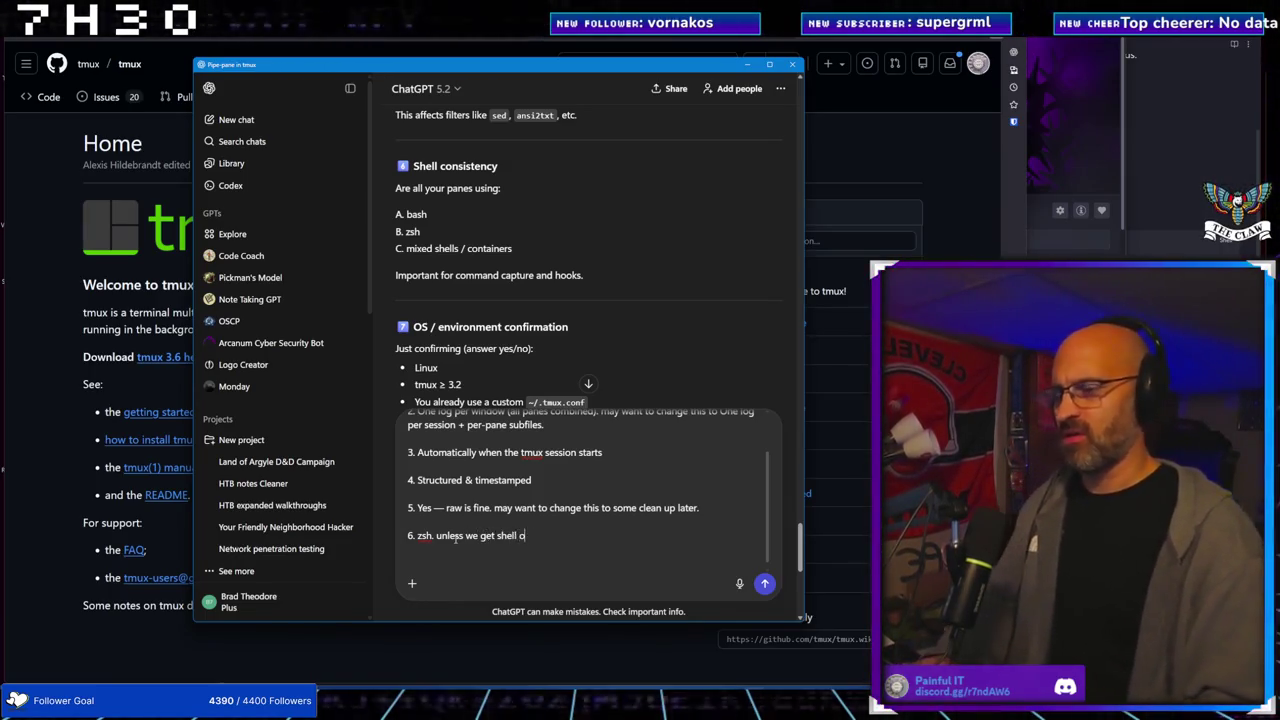
{"action": "type", "text": "n a noter"}
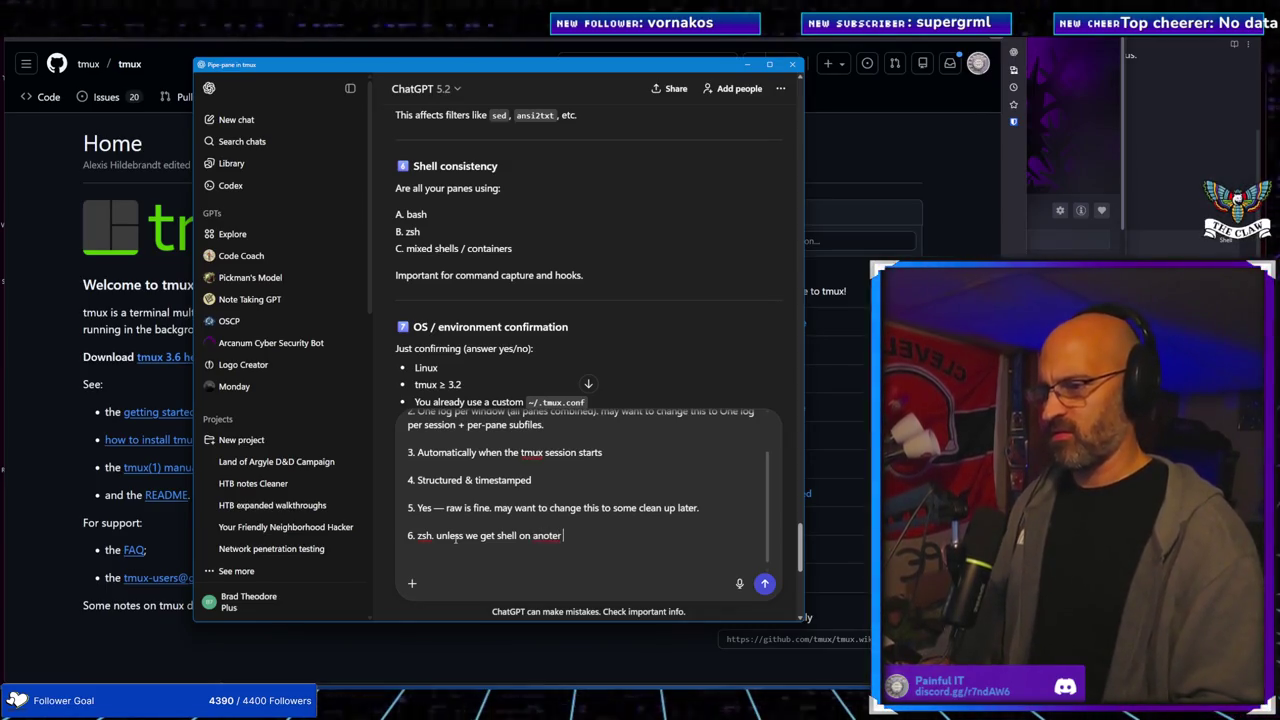
{"action": "key", "text": "BackSpace"}
{"action": "key", "text": "BackSpace"}
{"action": "type", "text": "her syts"}
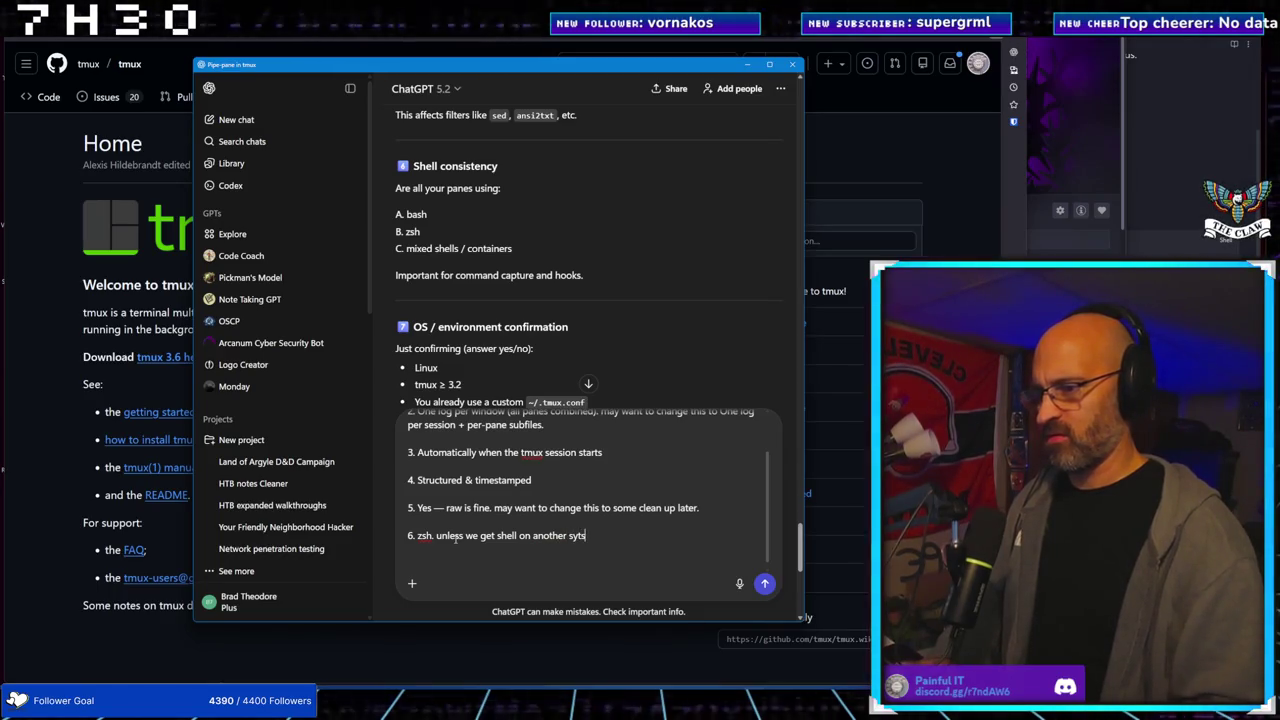
{"action": "type", "text": "ysm."}
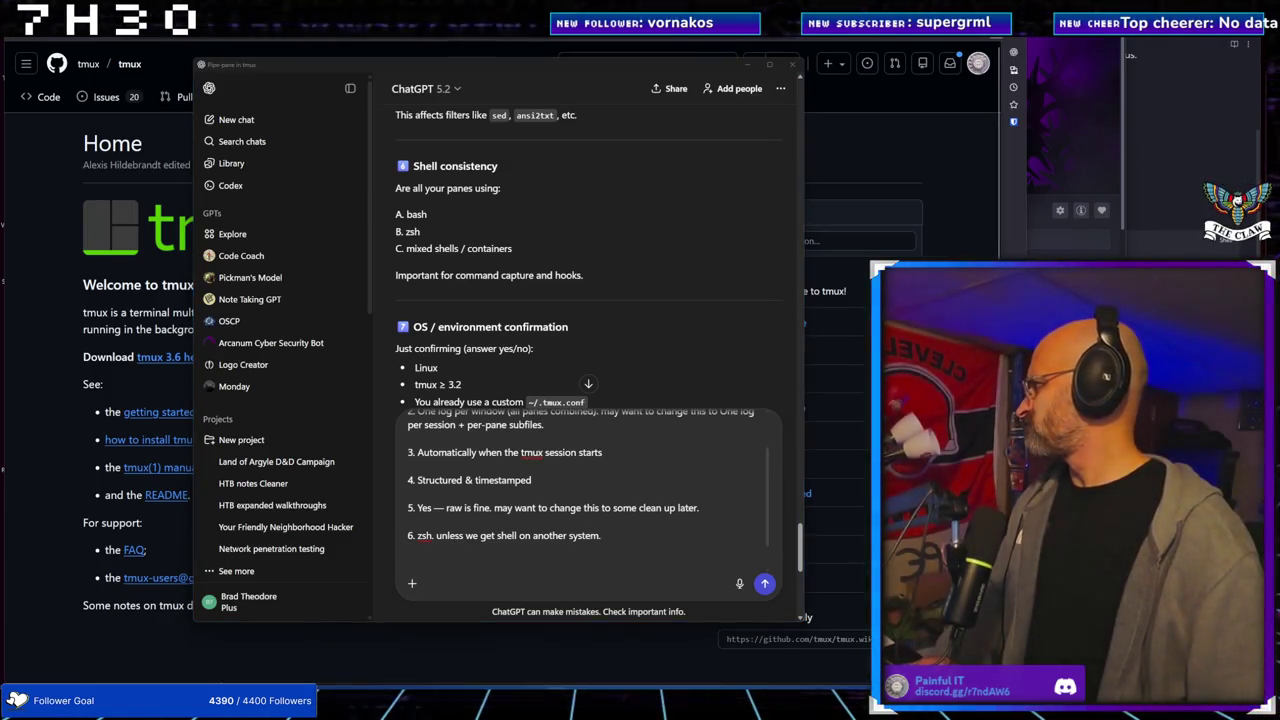
Begin answer '7.' and bring up the Remote Desktop windows from the taskbar
{"action": "left_click", "coordinate": [418, 550]}
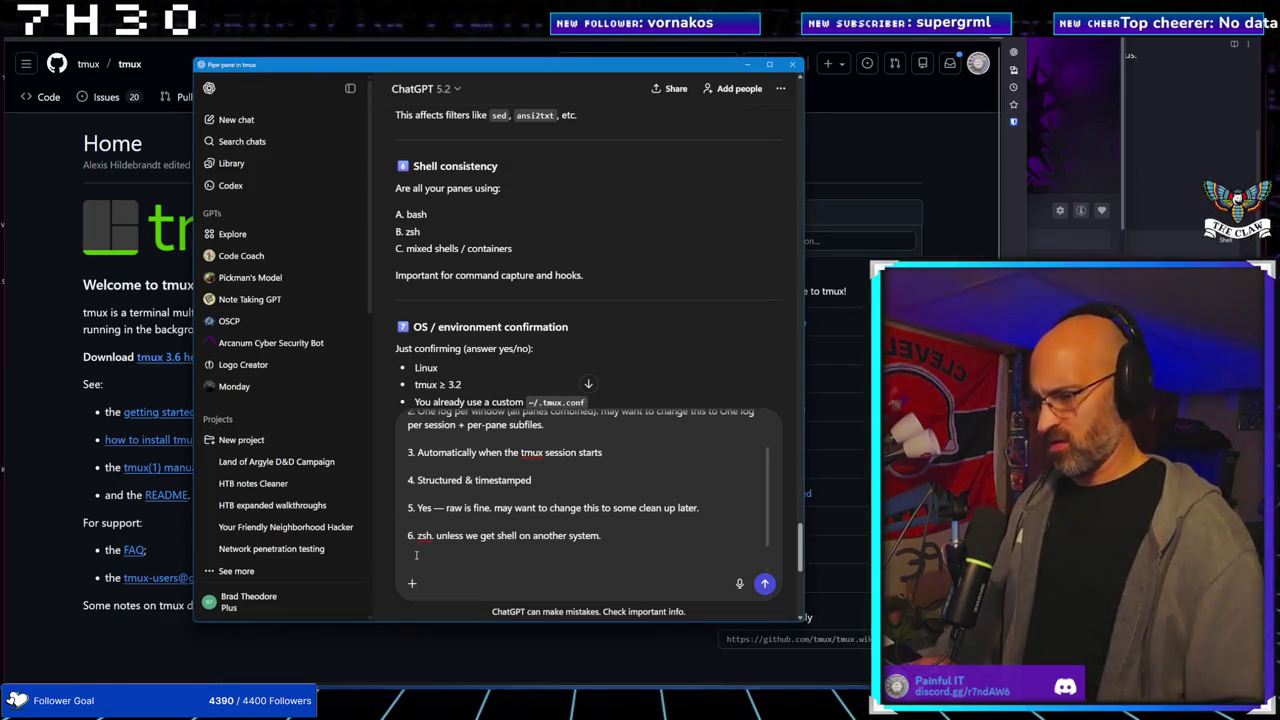
{"action": "type", "text": "7."}
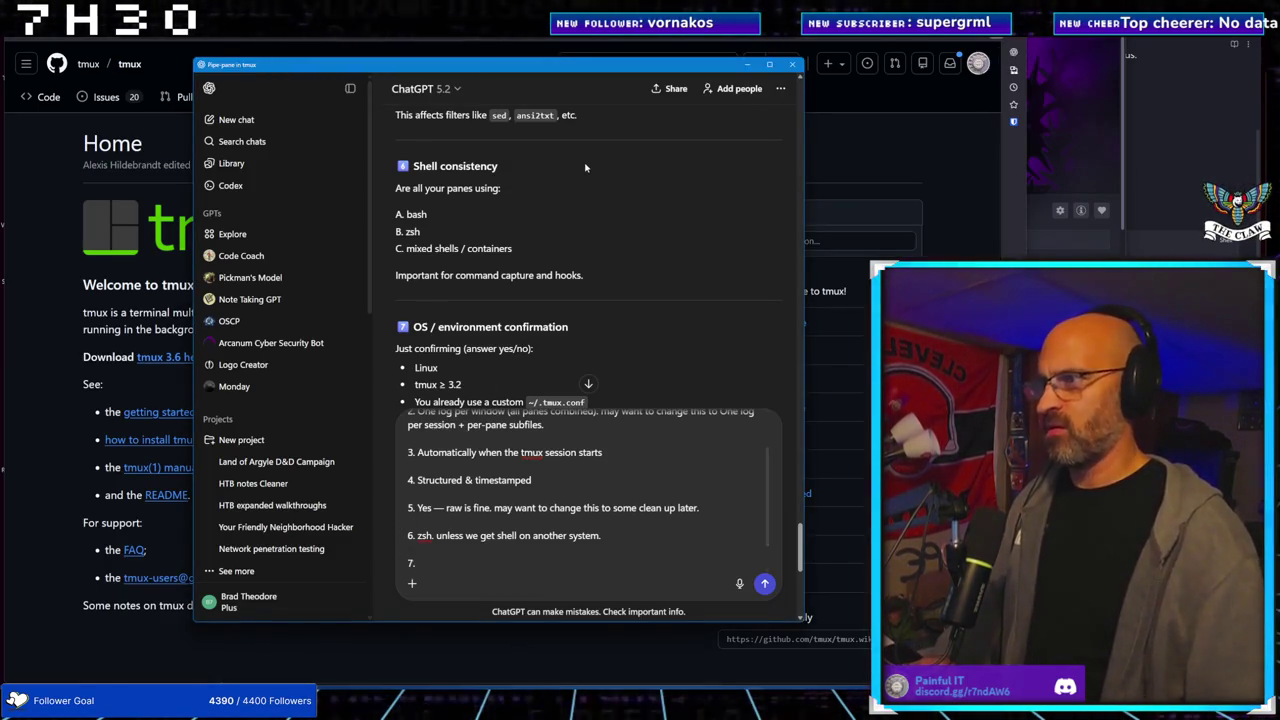
{"action": "scroll", "coordinate": [580, 190], "scroll_direction": "down", "scroll_amount": 1}
{"action": "scroll", "coordinate": [580, 190], "scroll_direction": "down", "scroll_amount": 4}
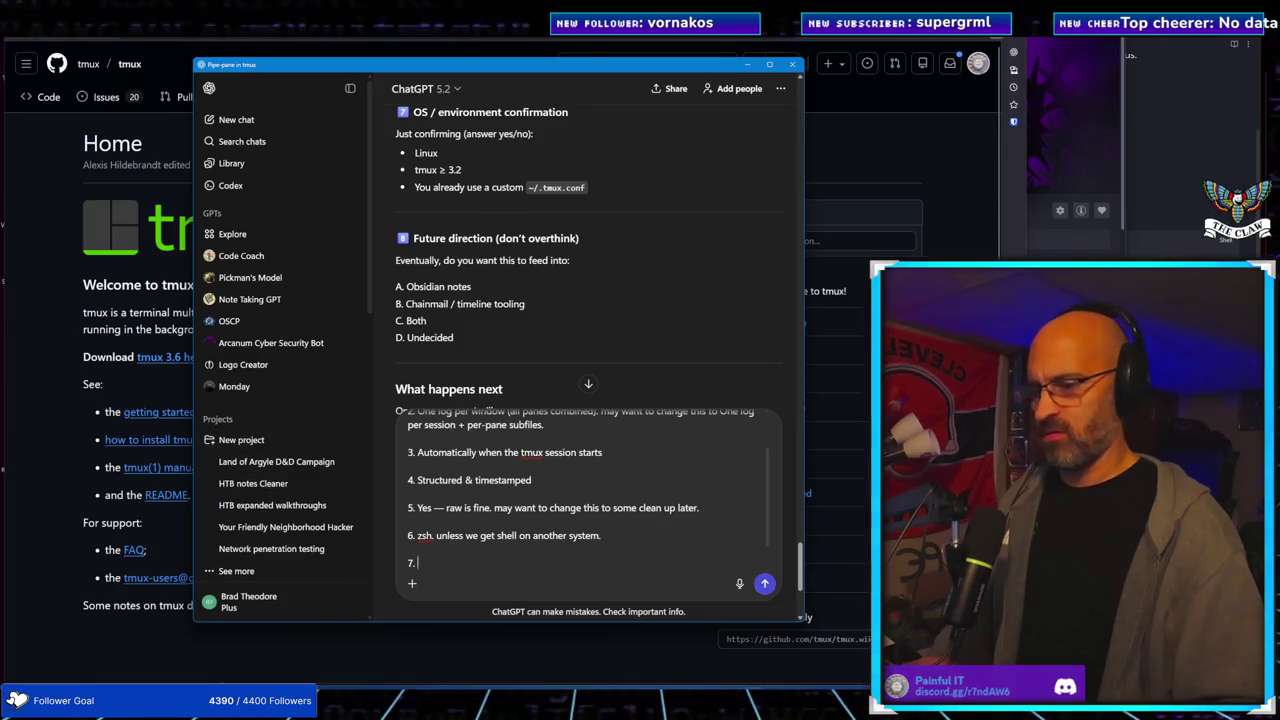
{"action": "left_click", "coordinate": [710, 702]}
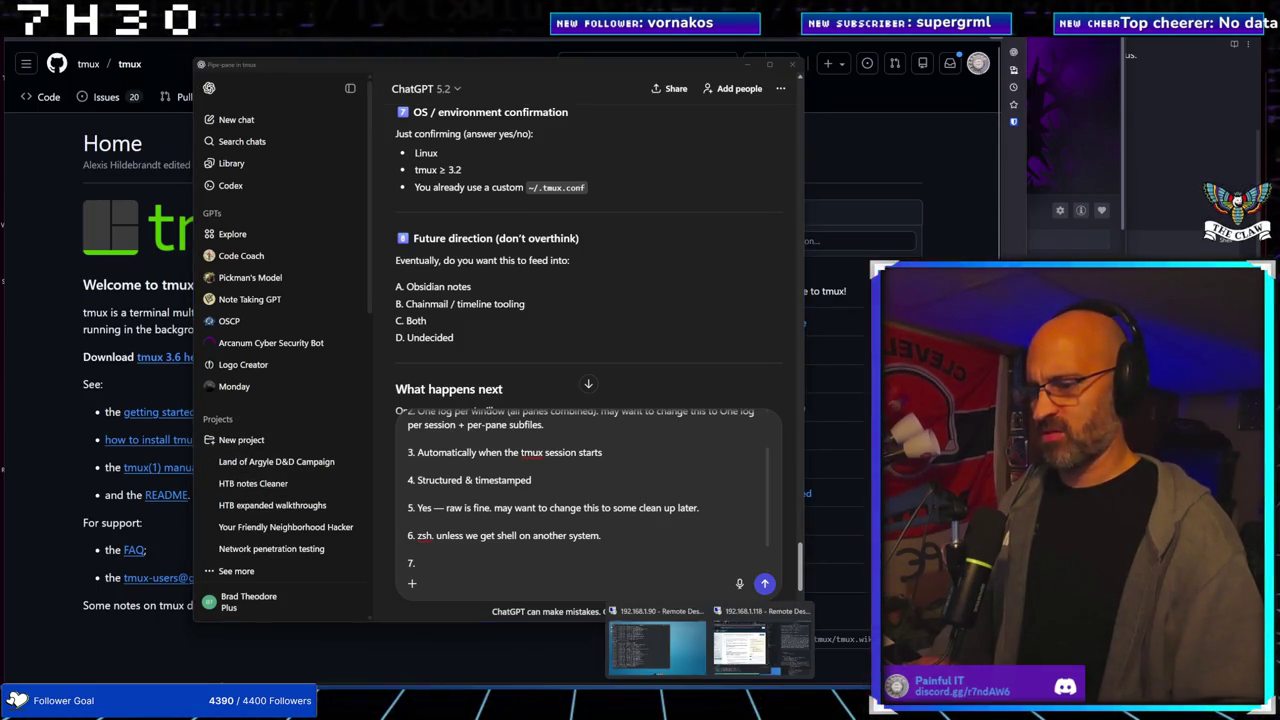
In the Kali session, try 'version.tmux' and 'tmux -v' to get the tmux version
{"action": "left_click", "coordinate": [657, 648]}
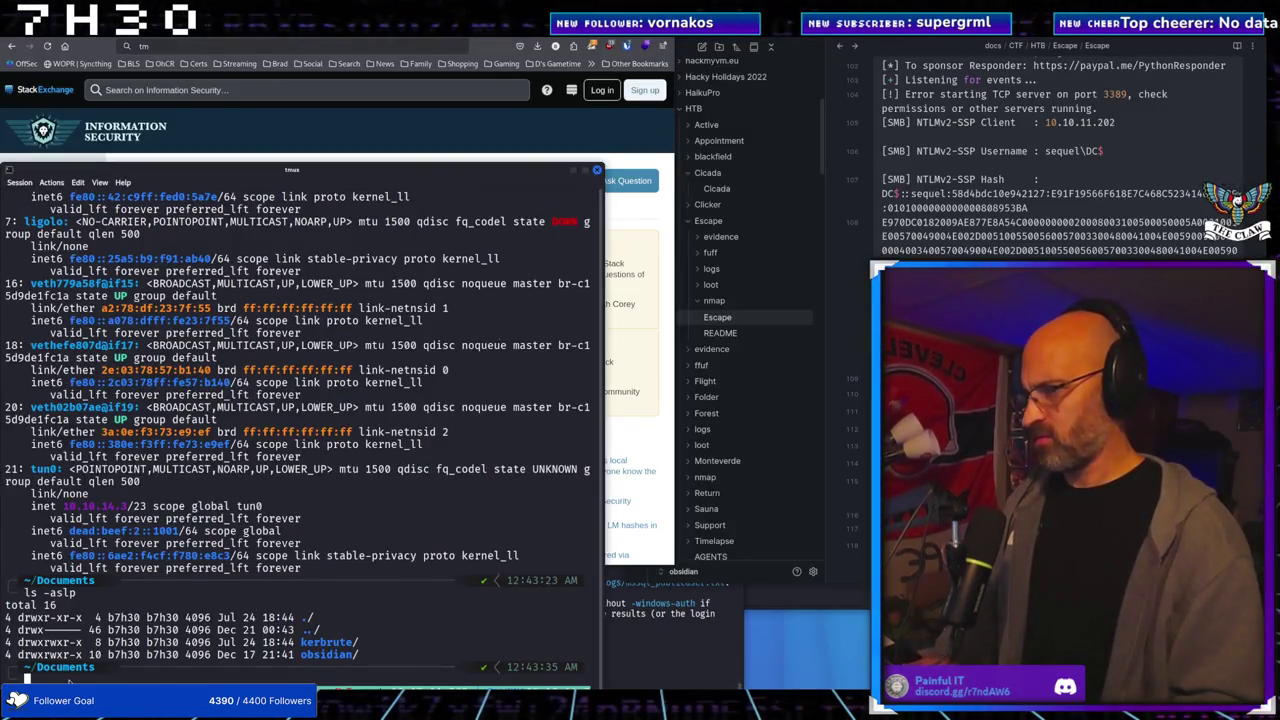
{"action": "type", "text": "version.tm"}
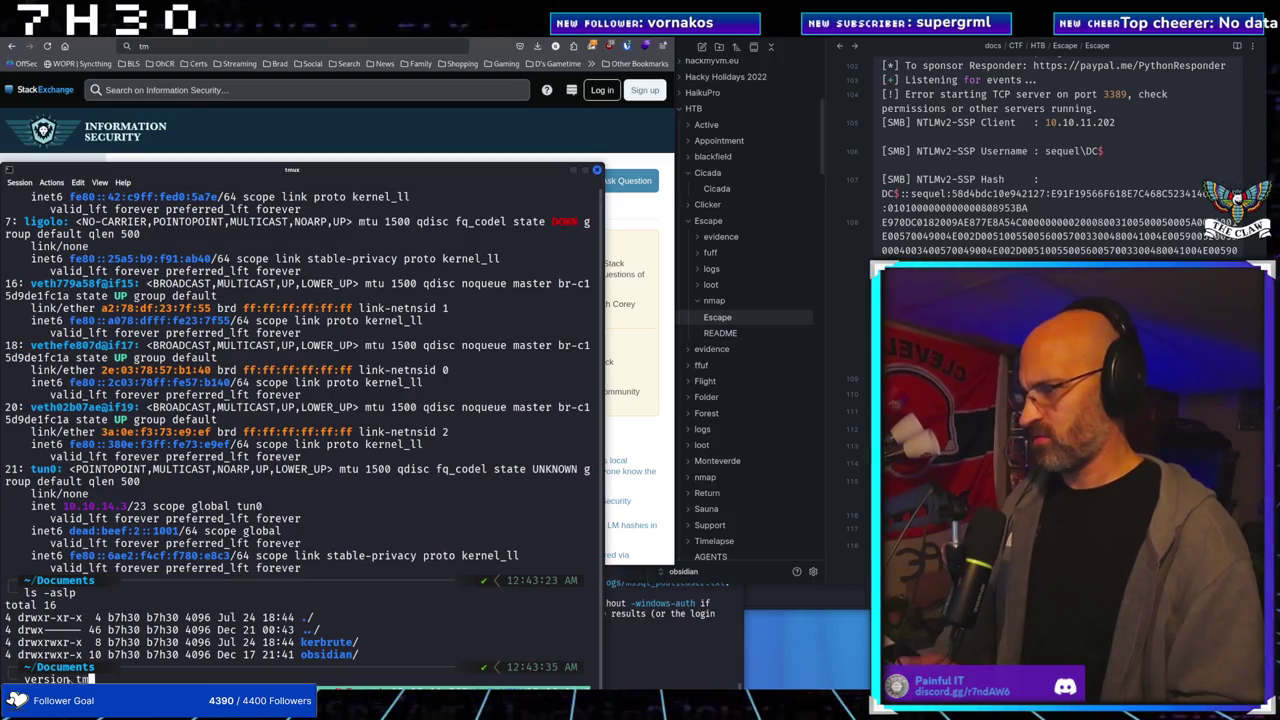
{"action": "type", "text": "ux"}
{"action": "key", "text": "Return"}
{"action": "type", "text": "tmux"}
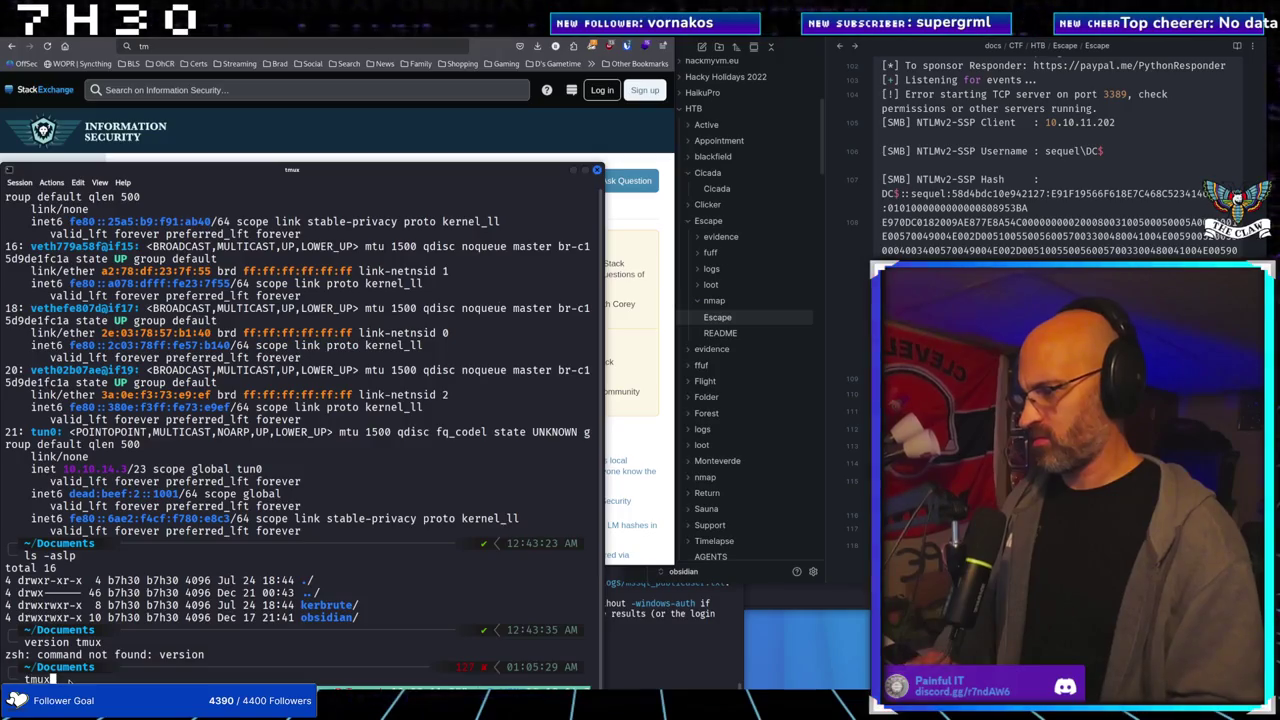
{"action": "type", "text": " -v"}
{"action": "key", "text": "Return"}
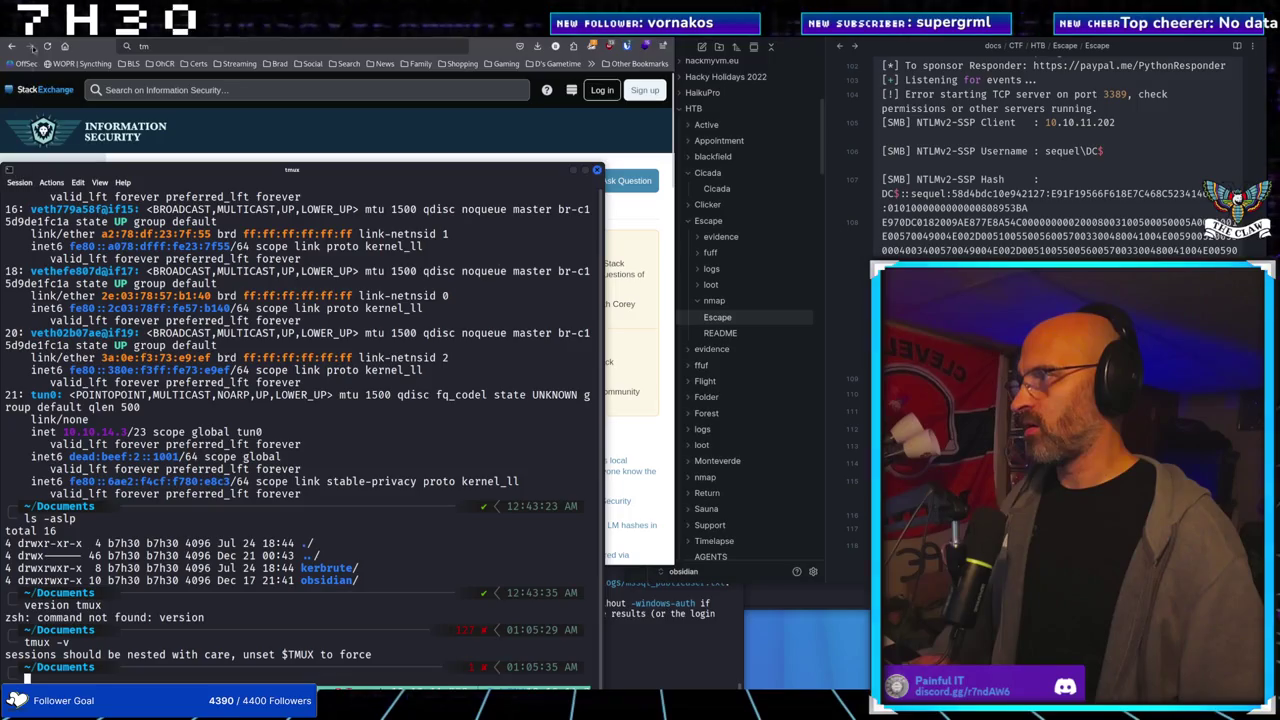
Open a new terminal, try 'tmux versio', then start and exit a tmux session
{"action": "key", "text": "ctrl+alt+t"}
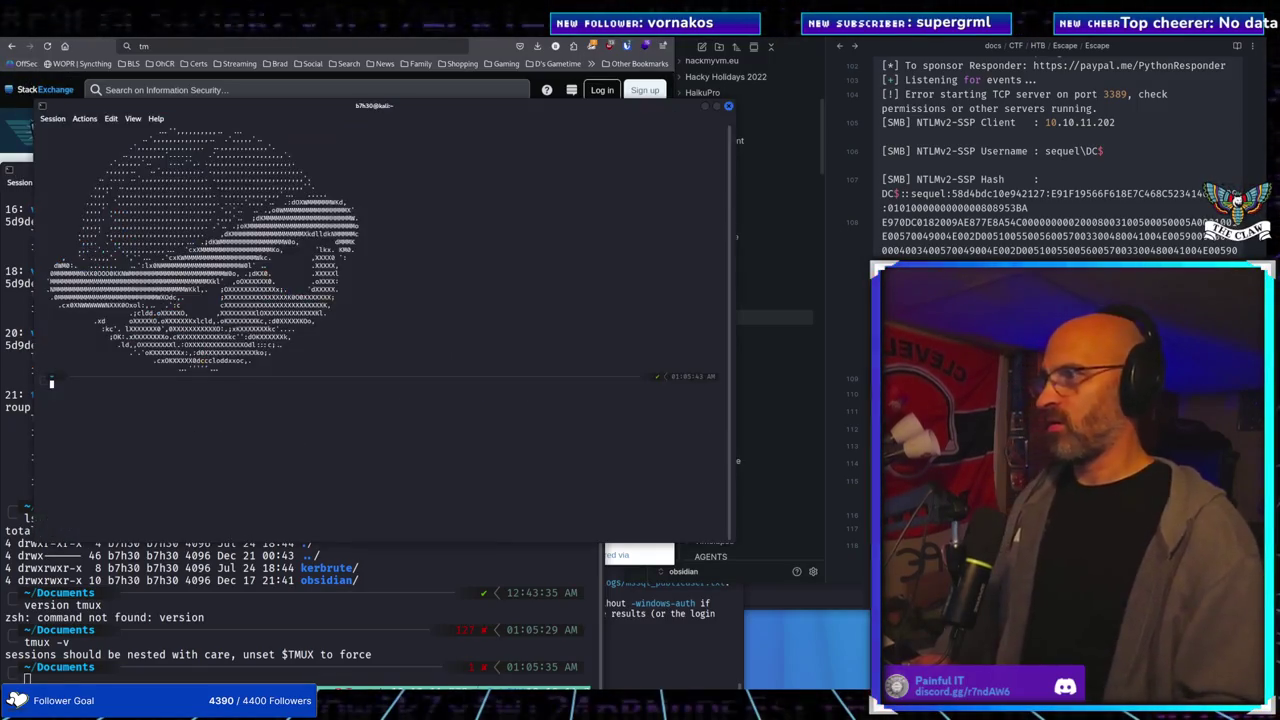
{"action": "type", "text": "tmux "}
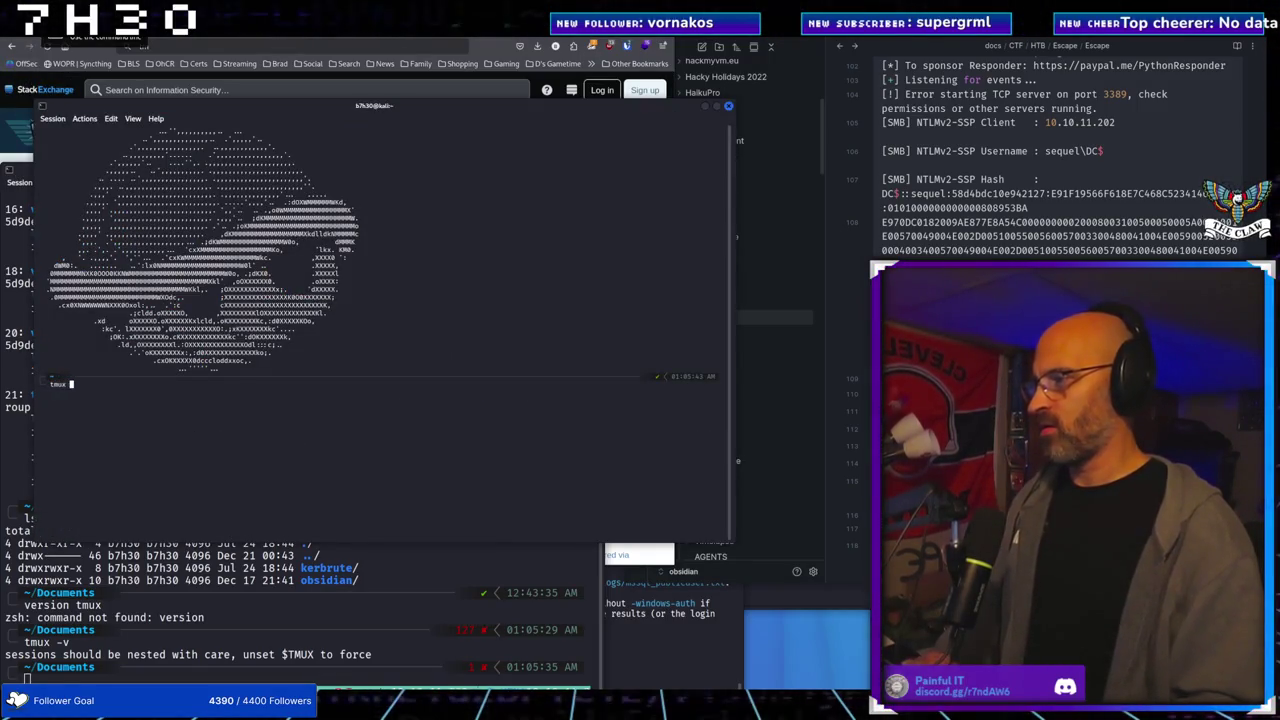
{"action": "type", "text": "versio"}
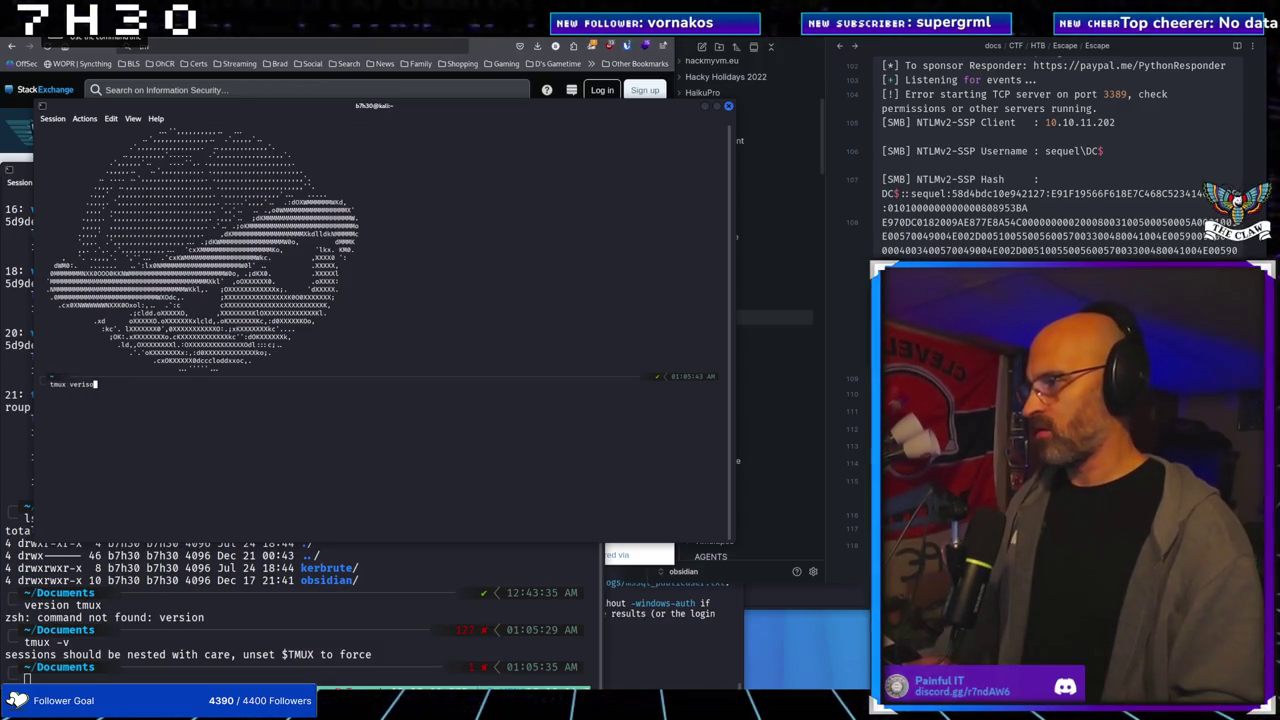
{"action": "key", "text": "Return"}
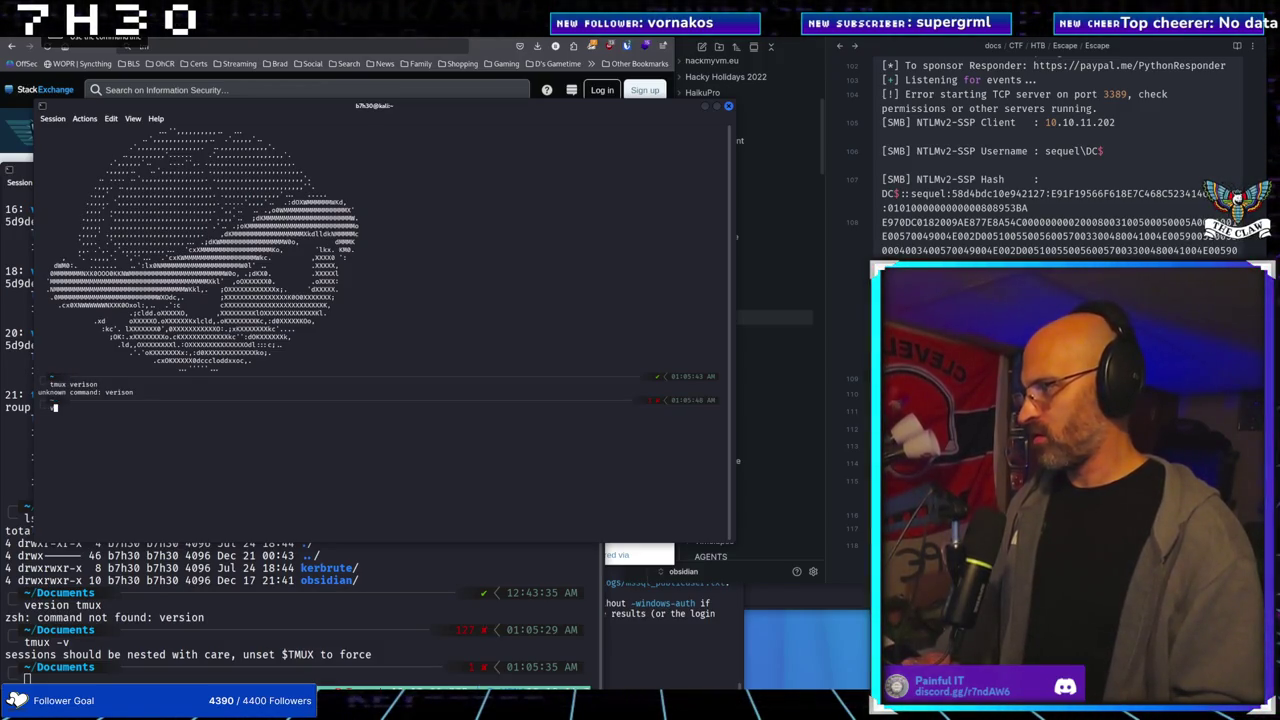
{"action": "type", "text": "tmux"}
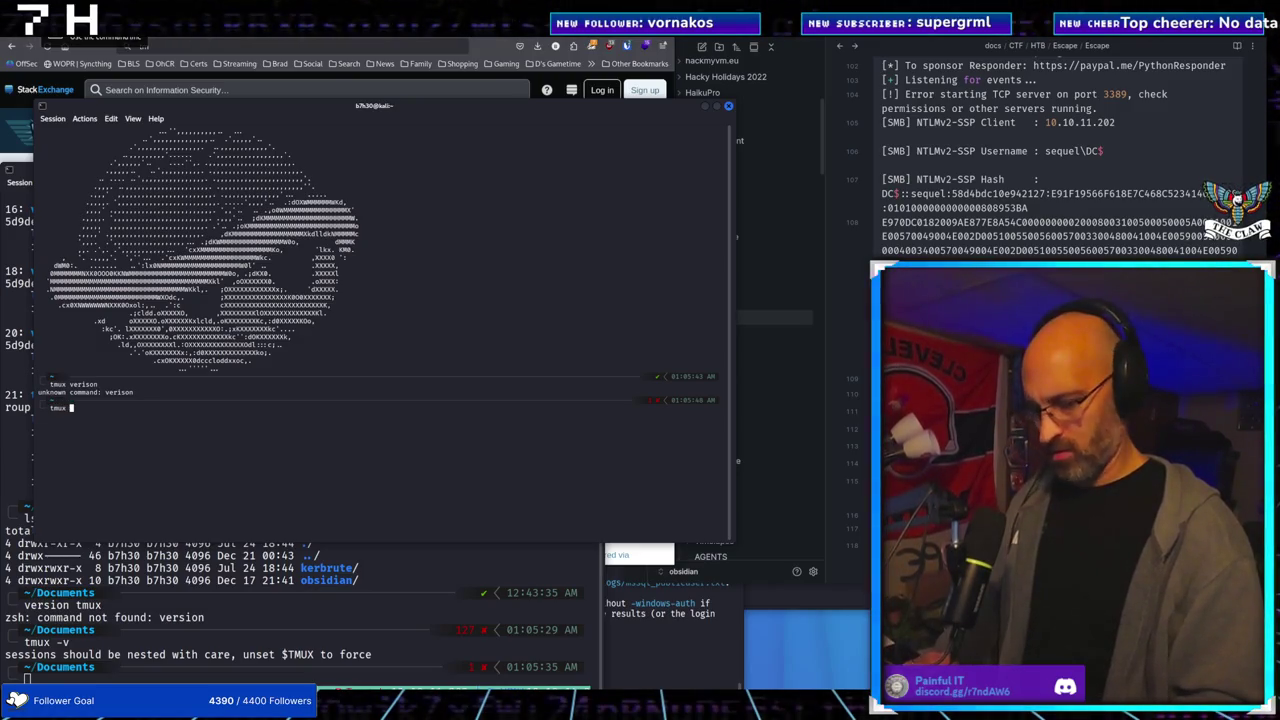
{"action": "key", "text": "Return"}
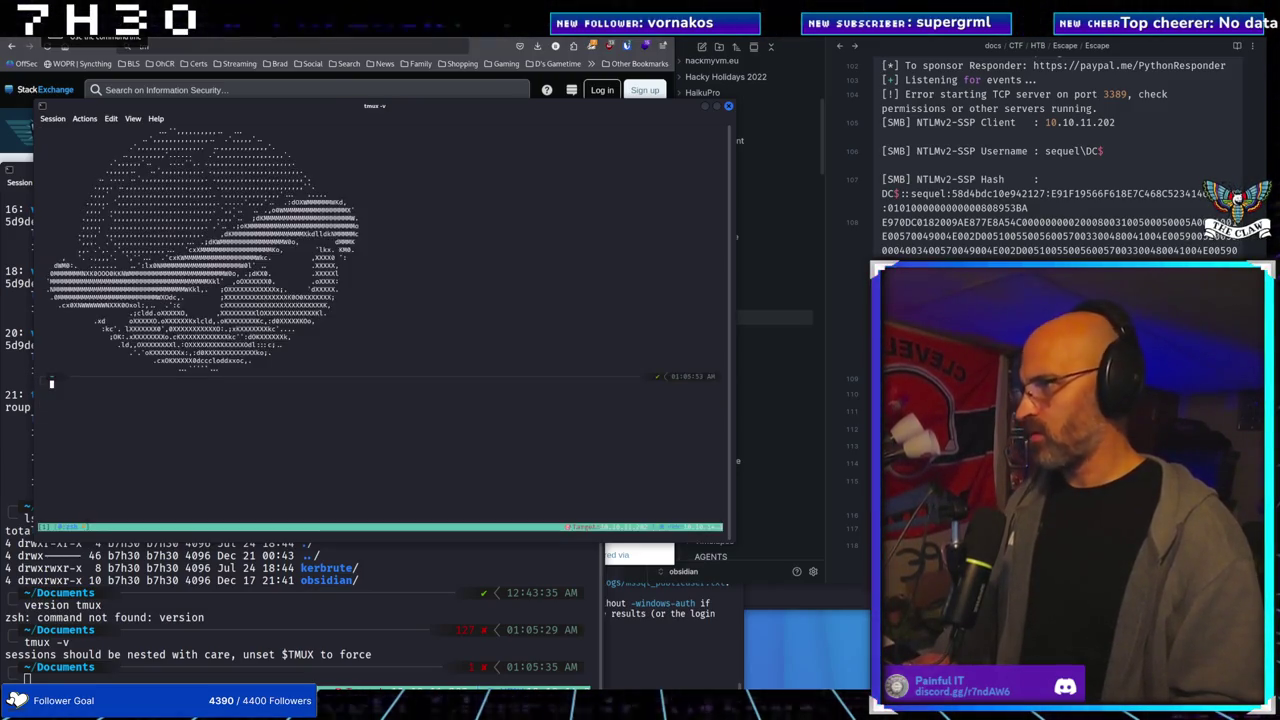
{"action": "type", "text": "l"}
{"action": "key", "text": "Return"}
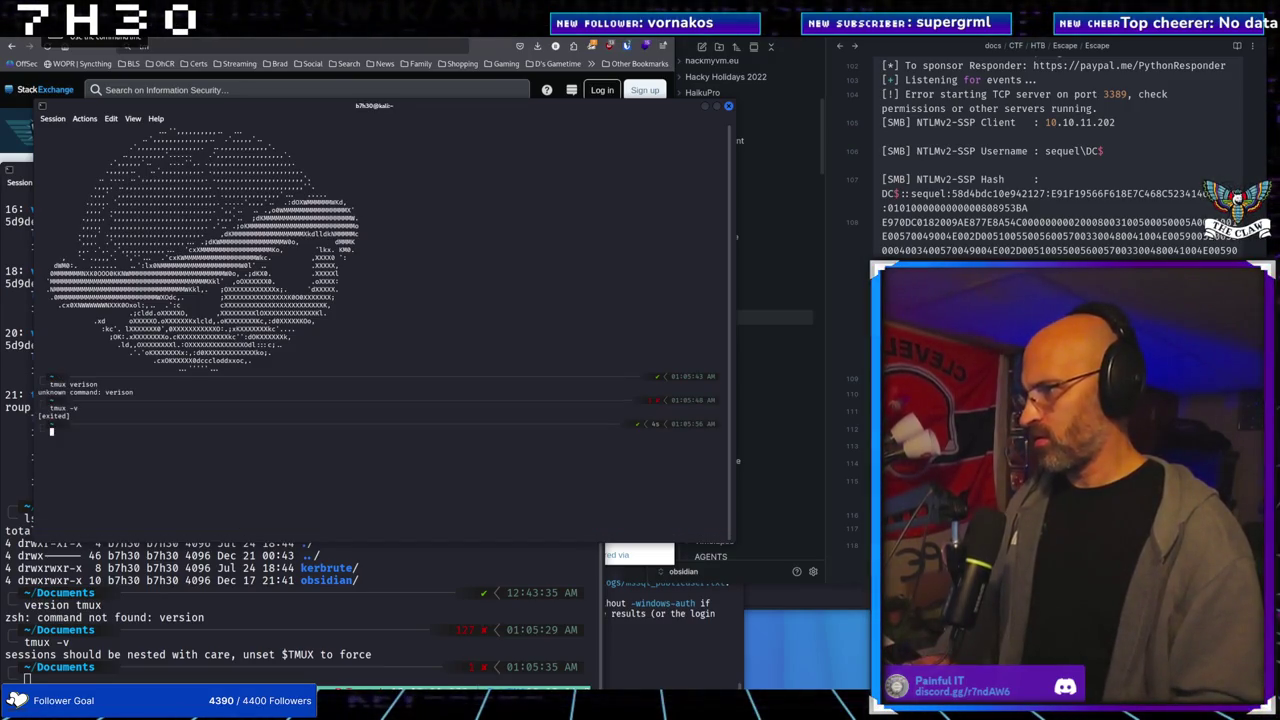
{"action": "type", "text": "tmux"}
{"action": "key", "text": "BackSpace"}
{"action": "key", "text": "BackSpace"}
{"action": "key", "text": "BackSpace"}
Look through the tmux manual page with 'man tmux', then quit it
{"action": "type", "text": "man tmux"}
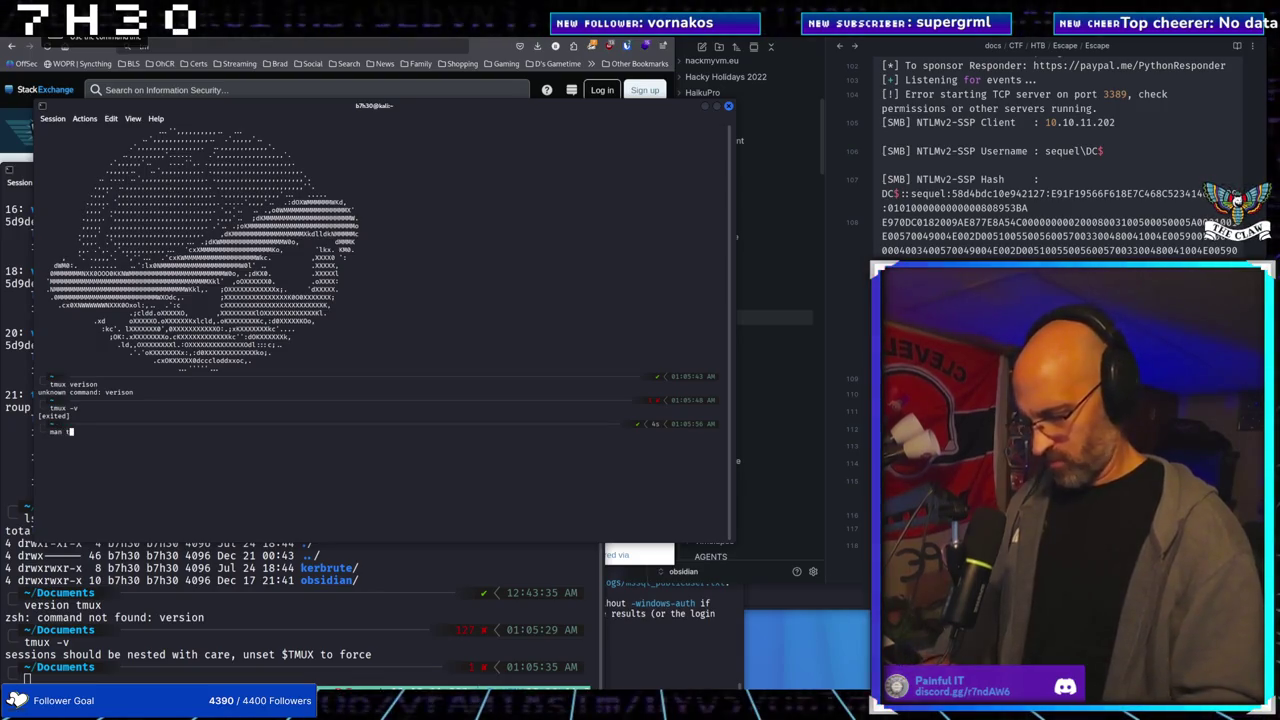
{"action": "key", "text": "Return"}
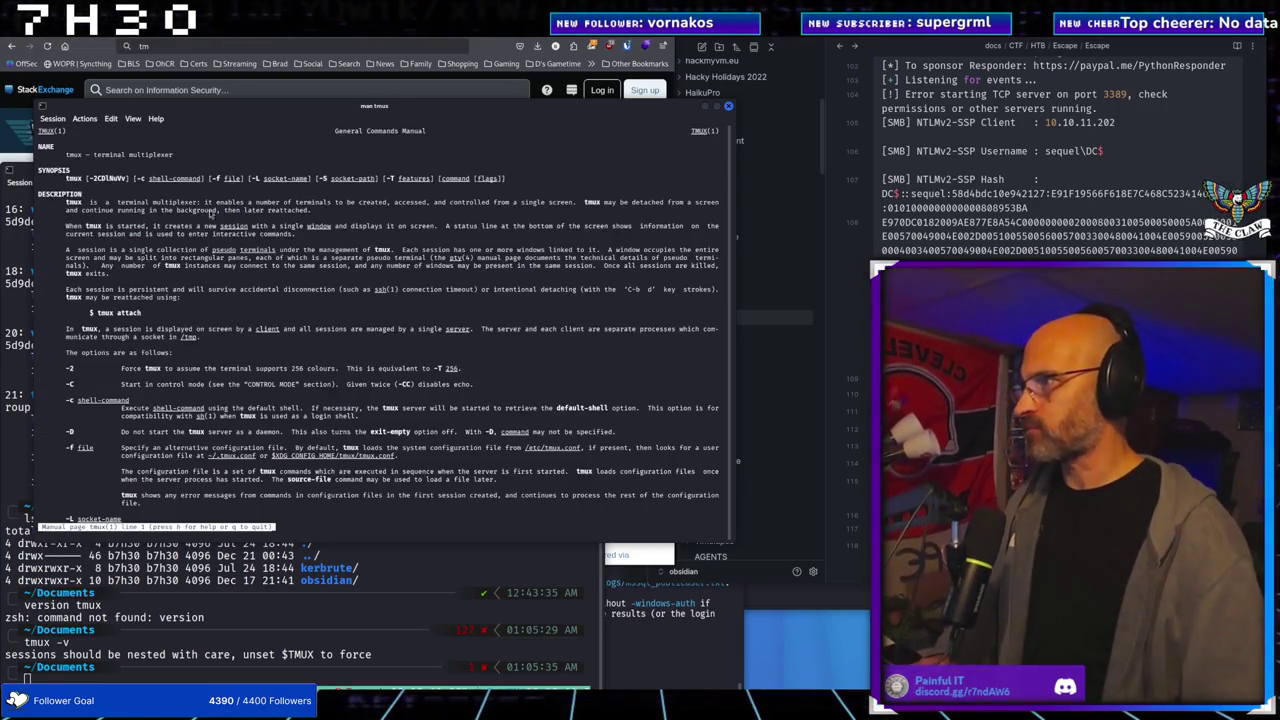
{"action": "scroll", "coordinate": [92, 190], "scroll_direction": "down", "scroll_amount": 20}
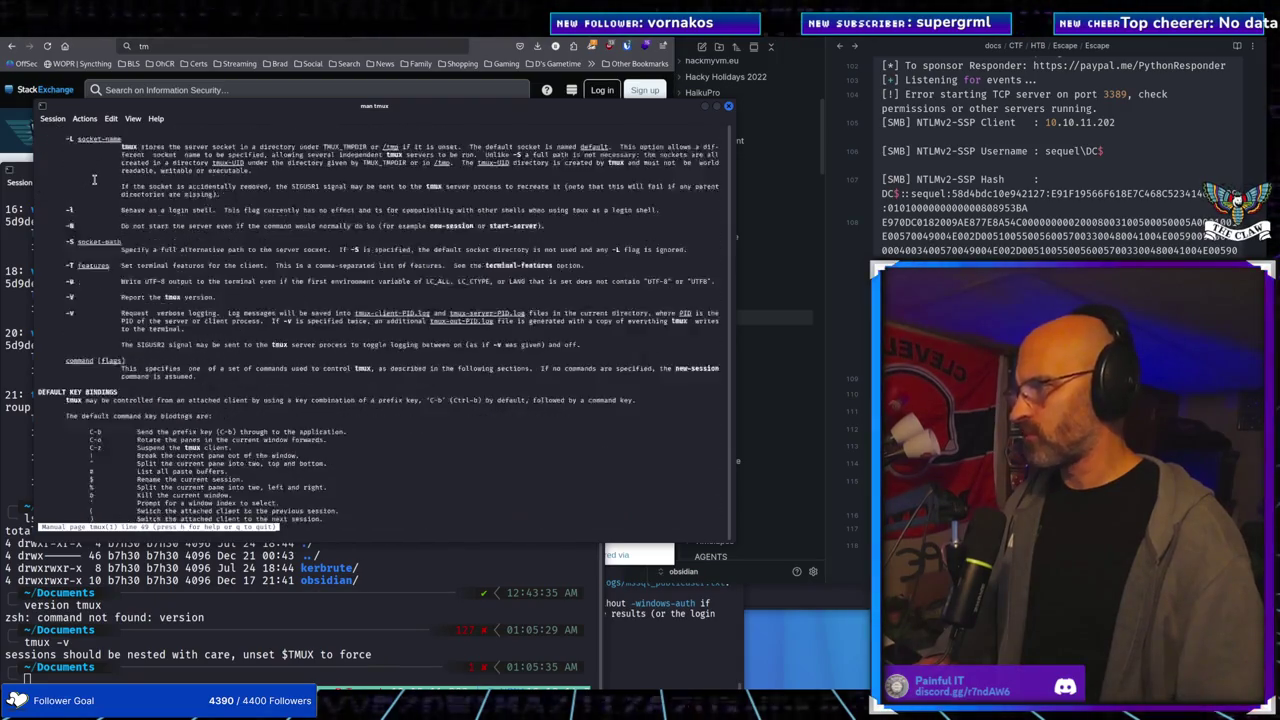
{"action": "scroll", "coordinate": [97, 157], "scroll_direction": "down", "scroll_amount": 20}
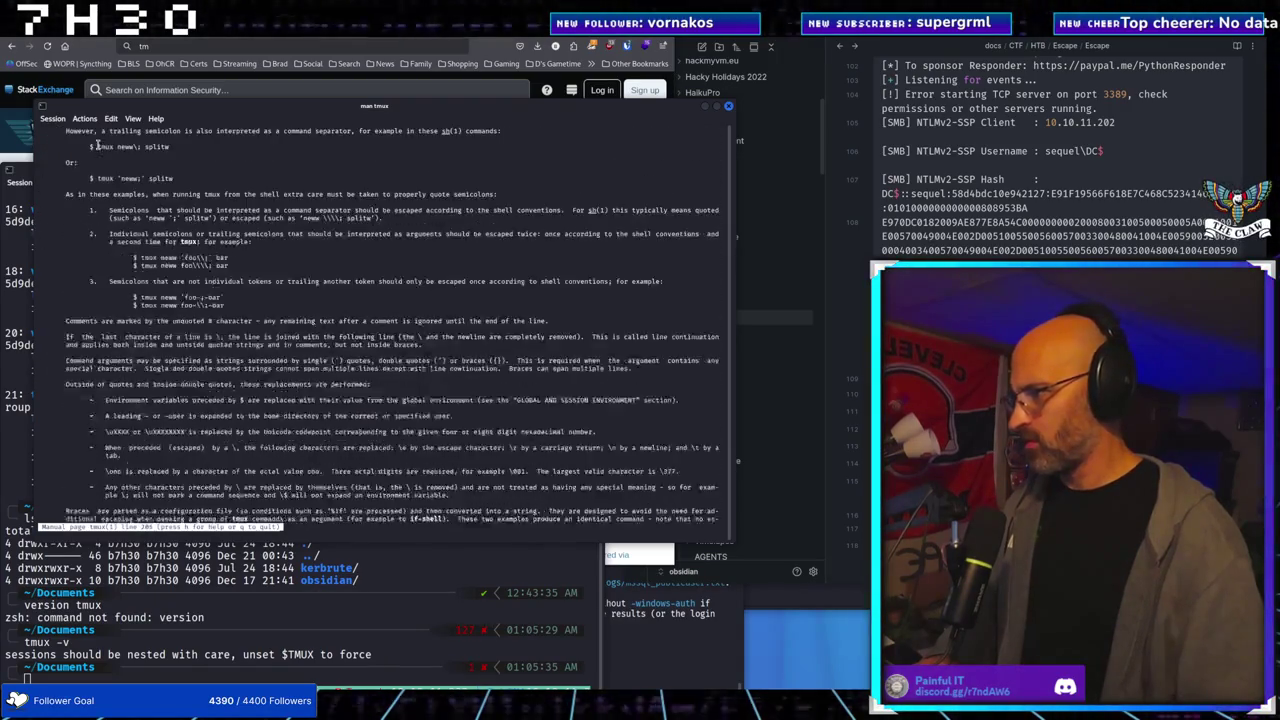
{"action": "scroll", "coordinate": [97, 141], "scroll_direction": "up", "scroll_amount": 20}
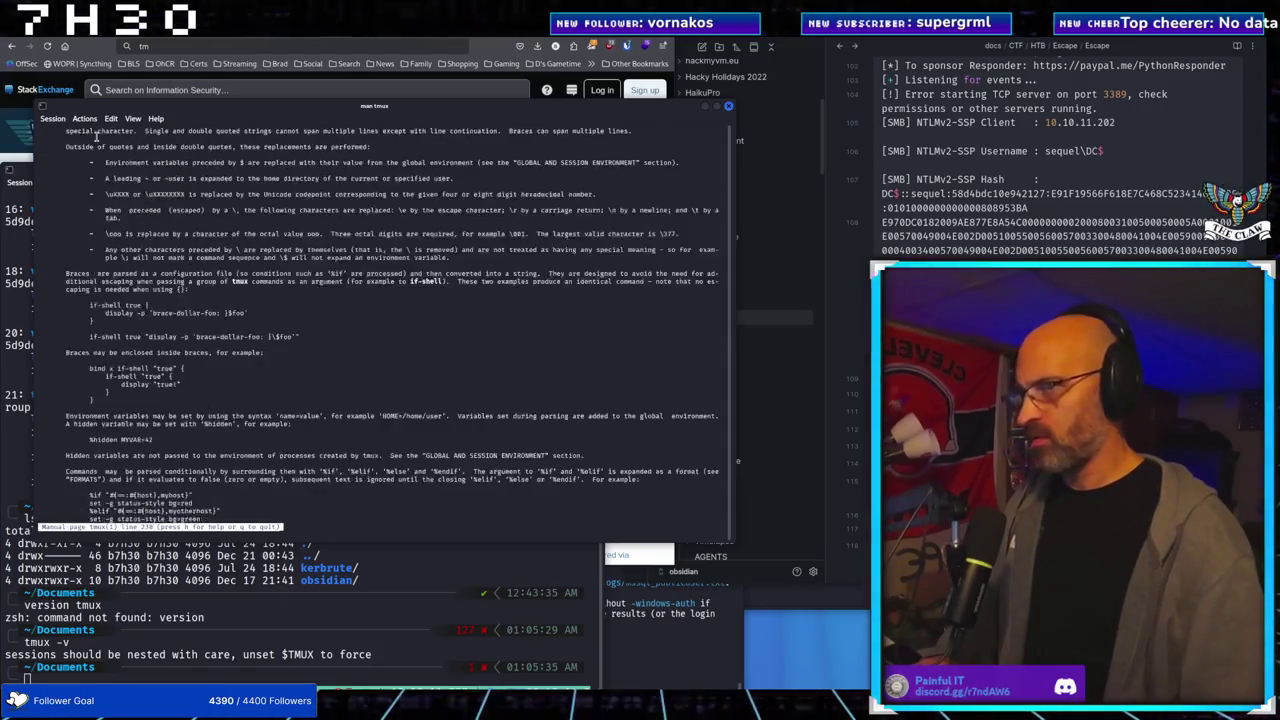
{"action": "scroll", "coordinate": [97, 141], "scroll_direction": "up", "scroll_amount": 20}
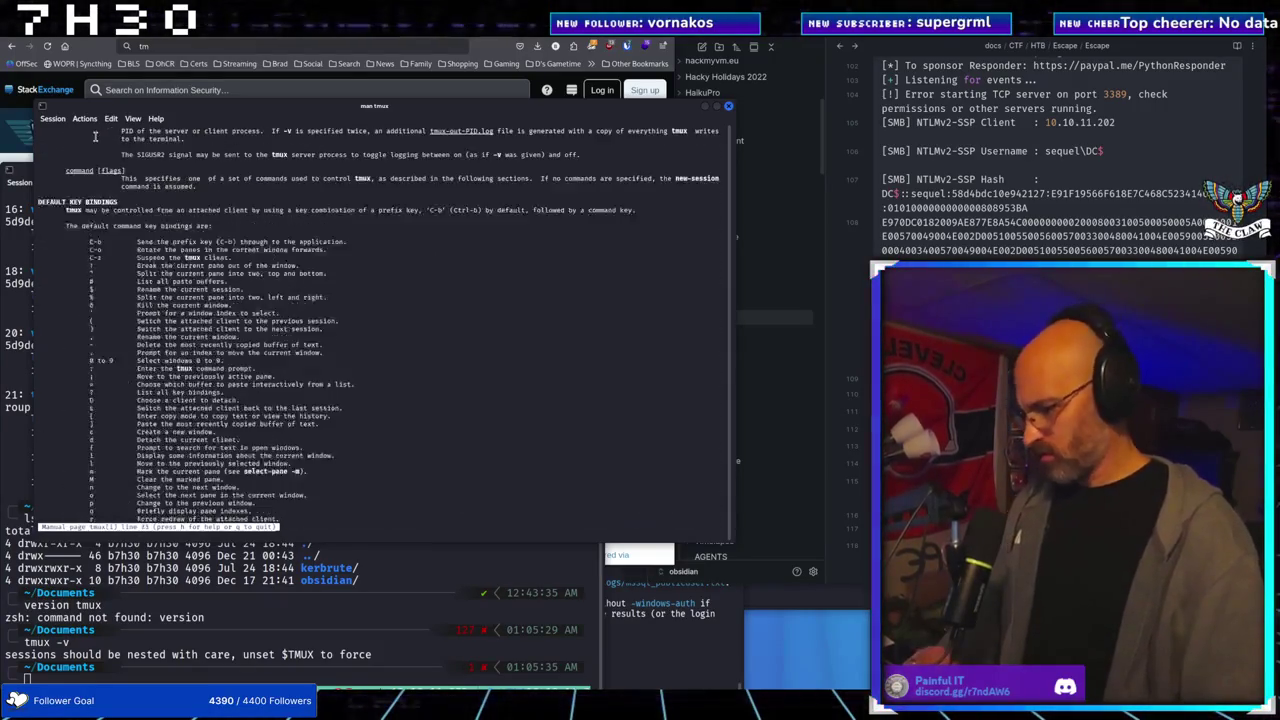
{"action": "type", "text": "qcertipy"}
Clear the prompt and run 'version' and 'tmux --version' to get the tmux version
{"action": "key", "text": "Up"}
{"action": "key", "text": "Up"}
{"action": "key", "text": "Down"}
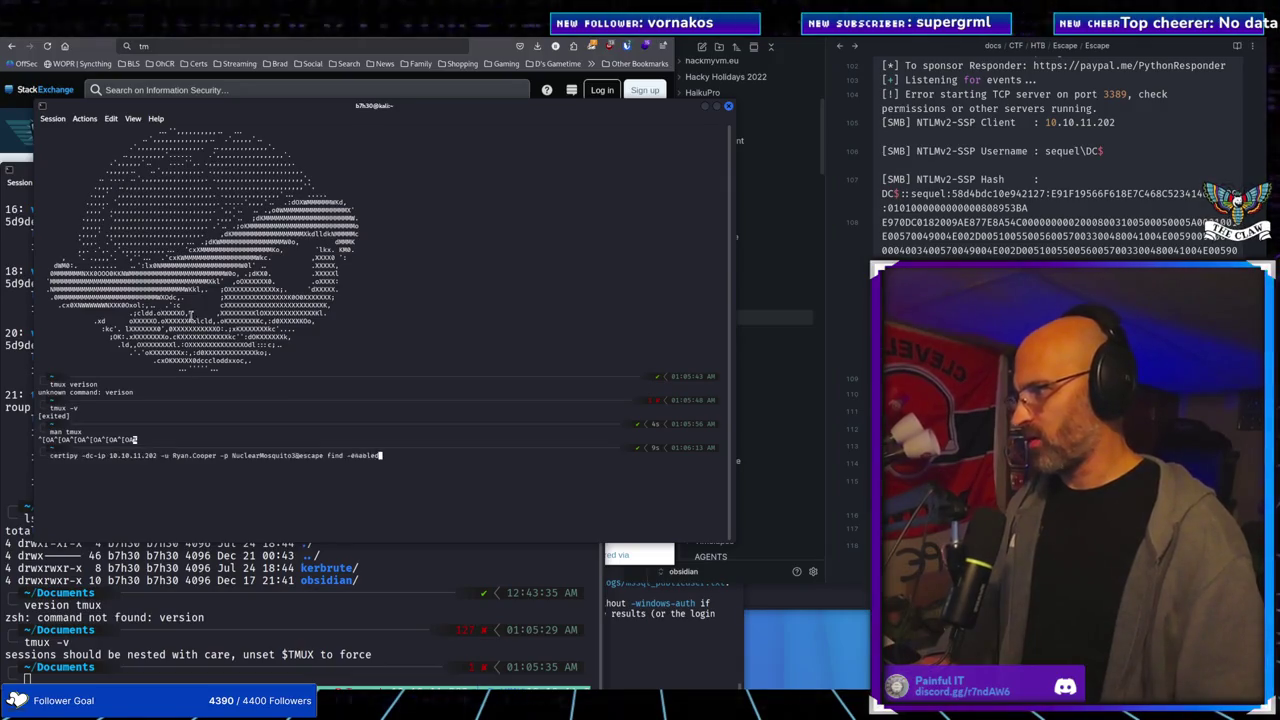
{"action": "key", "text": "ctrl+u"}
{"action": "type", "text": "version"}
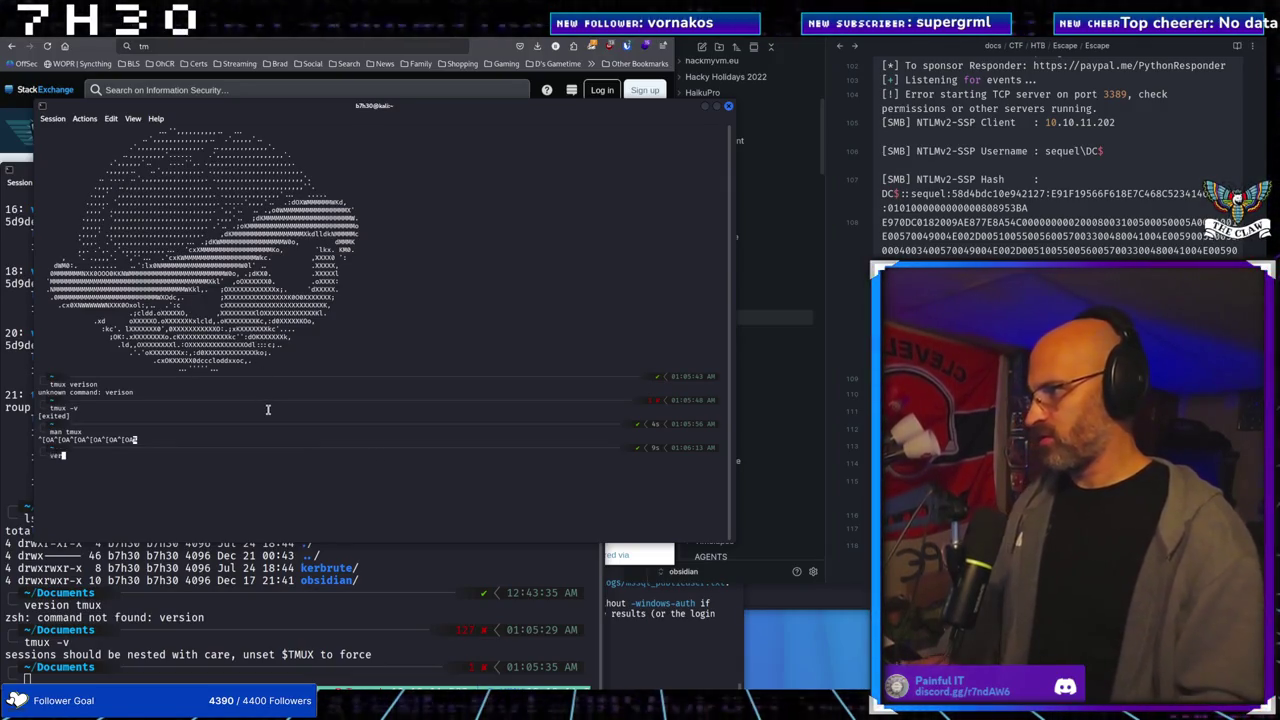
{"action": "key", "text": "Return"}
{"action": "type", "text": "tmux -"}
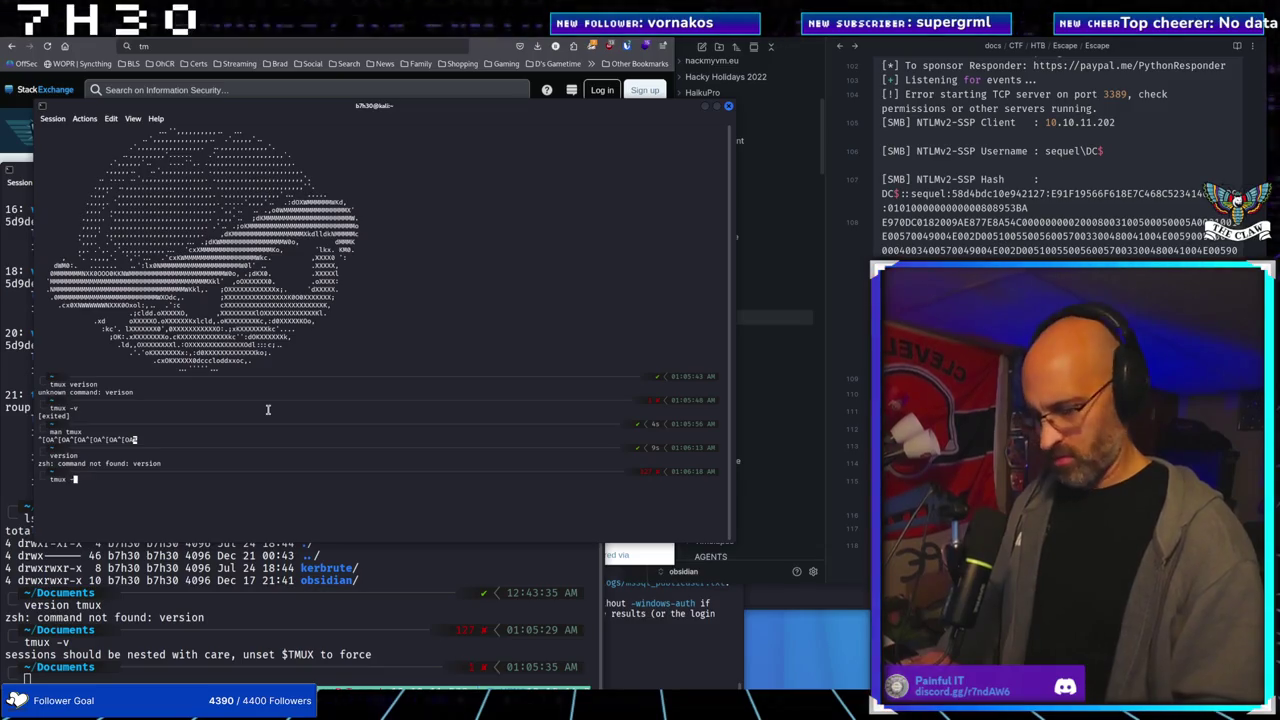
{"action": "type", "text": "-version"}
{"action": "key", "text": "Return"}
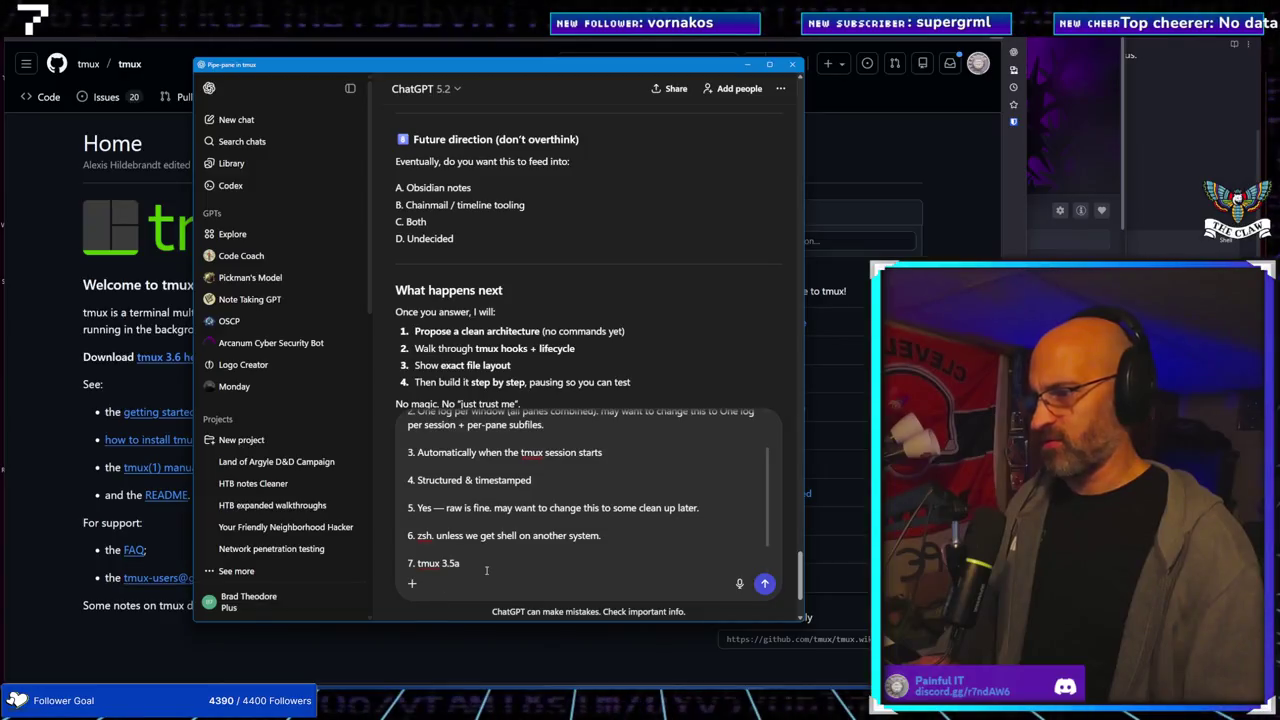
Finish the numbered answers with '7. tmux 3.5a' and '8. Obsidian notes', then send them to ChatGPT
{"action": "key", "text": "shift+Return"}
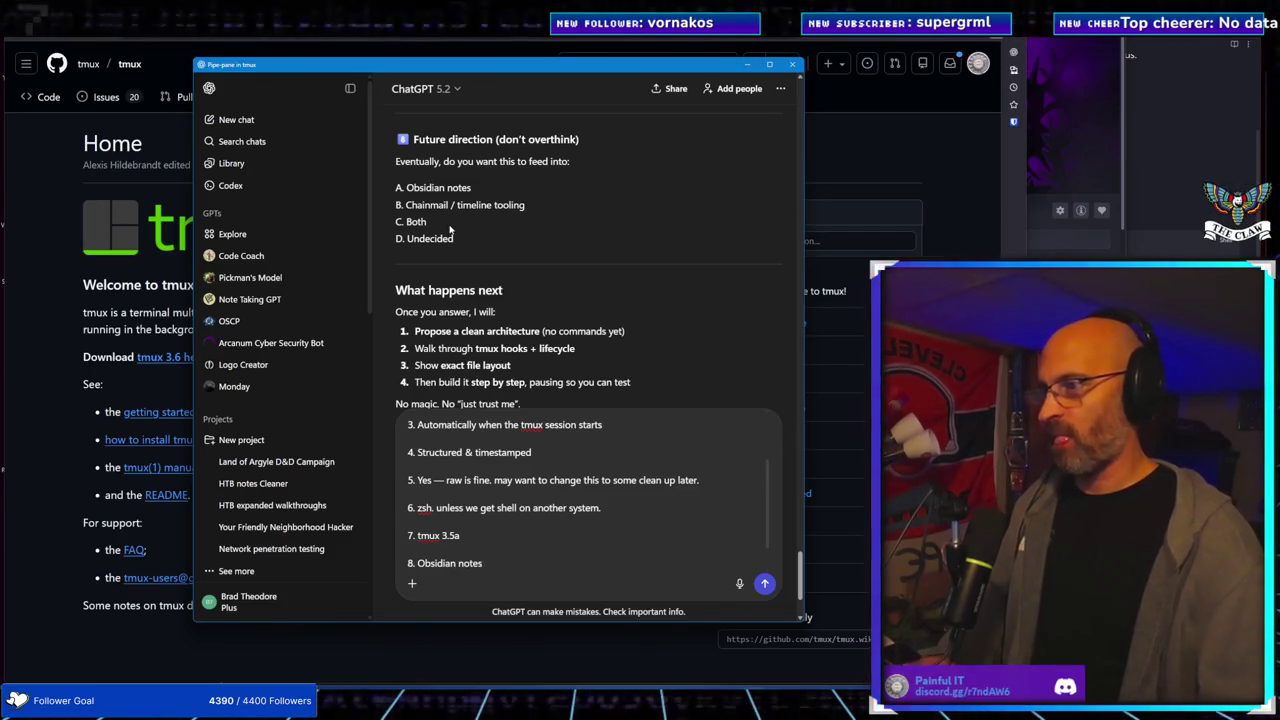
{"action": "scroll", "coordinate": [450, 230], "scroll_direction": "down", "scroll_amount": 3}
{"action": "left_click", "coordinate": [519, 565]}
{"action": "key", "text": "Return"}
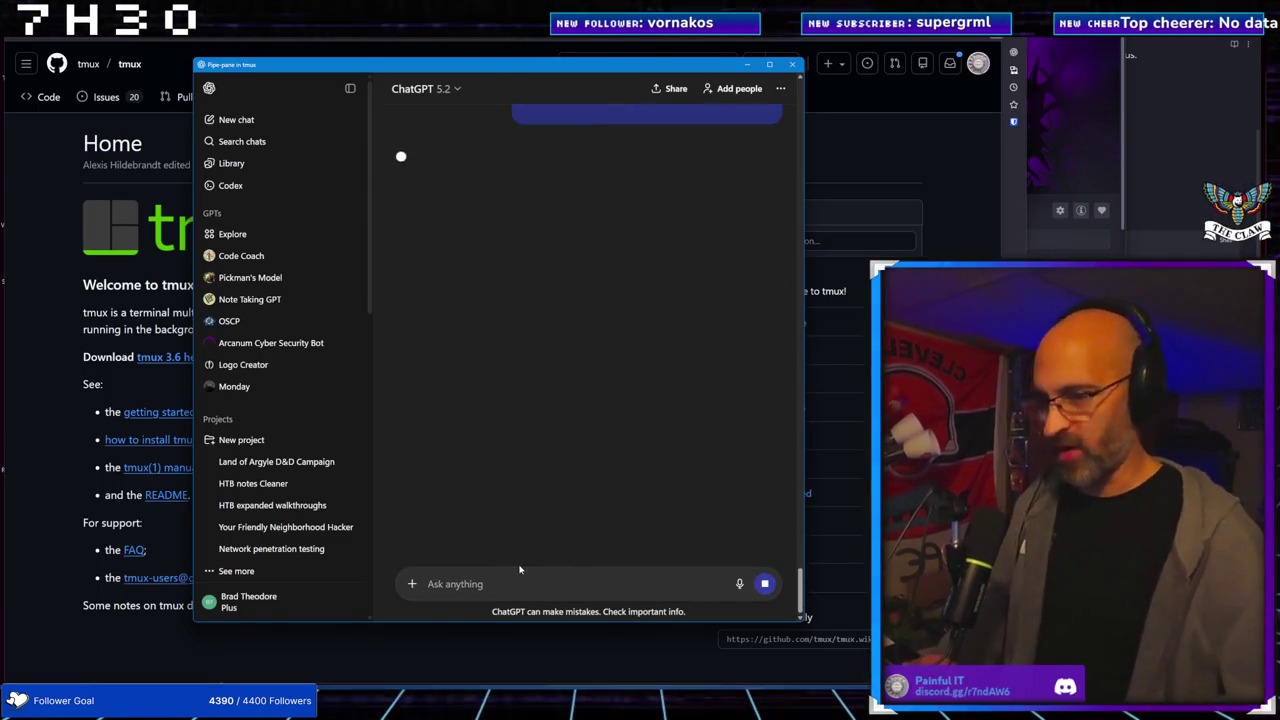
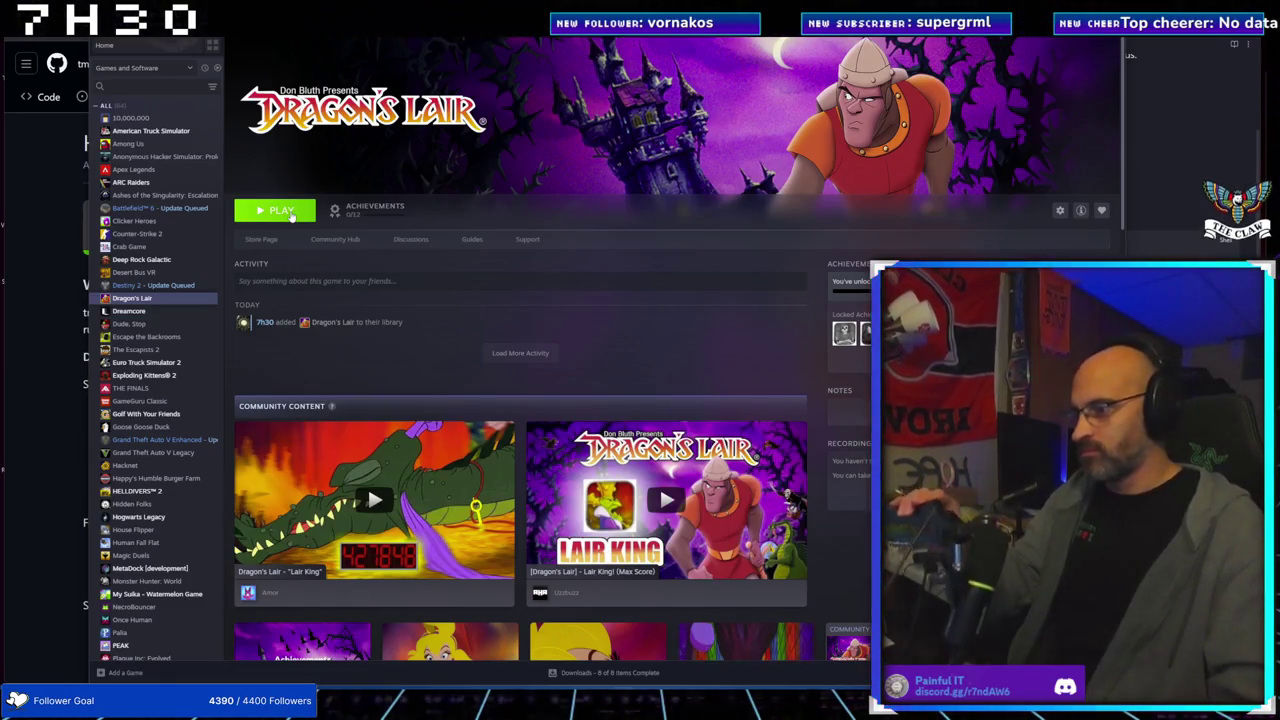
Launch Dragon's Lair from the Steam library and get past the title screen to the Options screen
{"action": "left_click", "coordinate": [289, 212]}
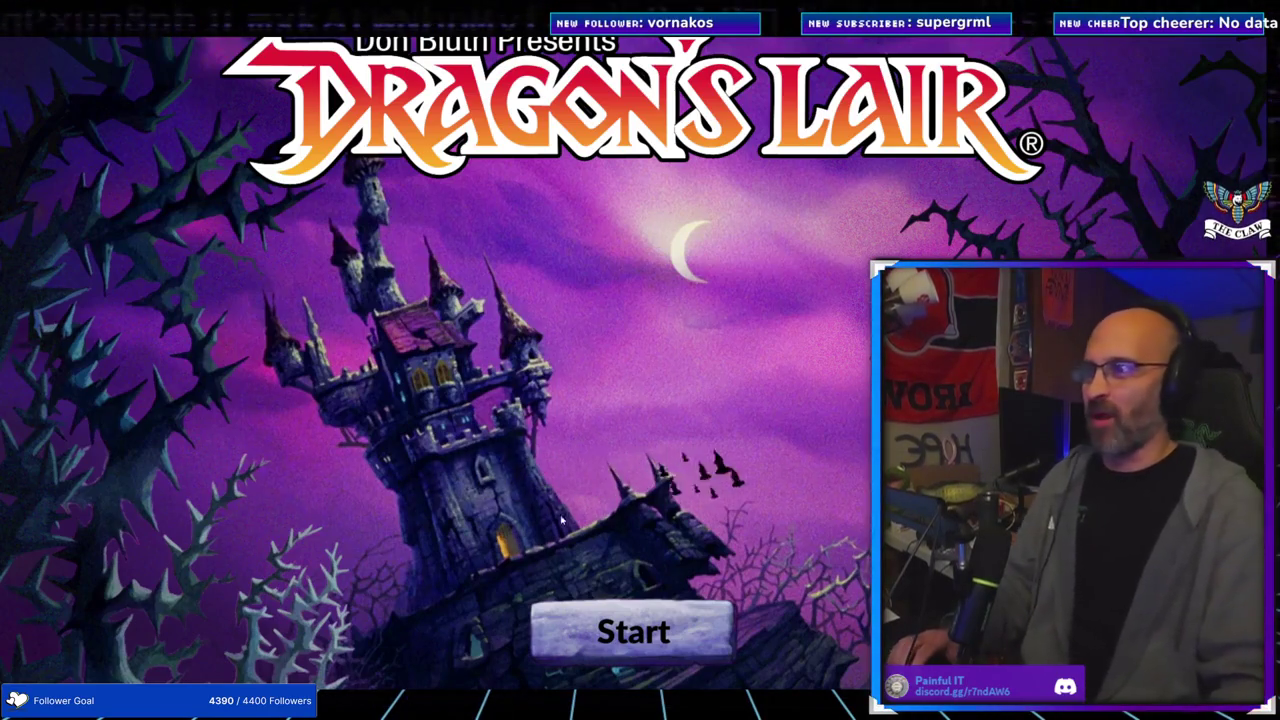
{"action": "left_click", "coordinate": [621, 626]}
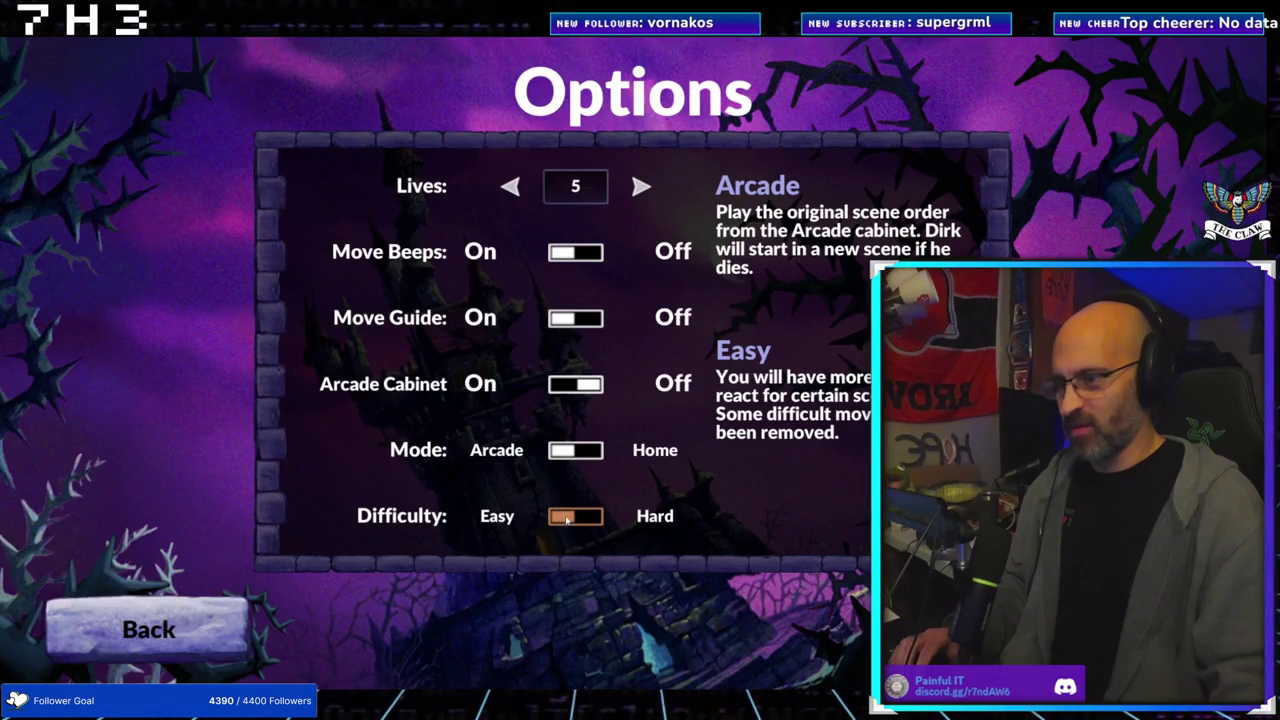
Set difficulty to Hard and mode to Home, then leave Options with Escape to begin the tutorial
{"action": "left_click", "coordinate": [567, 519]}
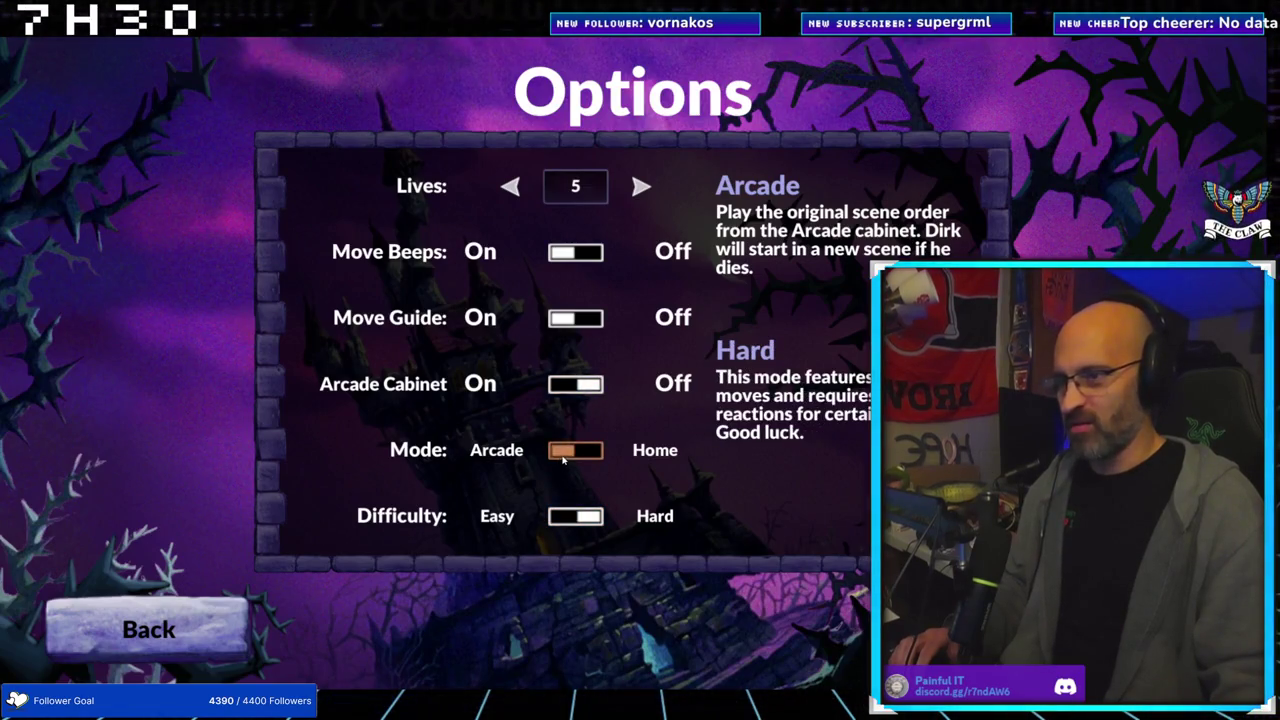
{"action": "left_click", "coordinate": [565, 452]}
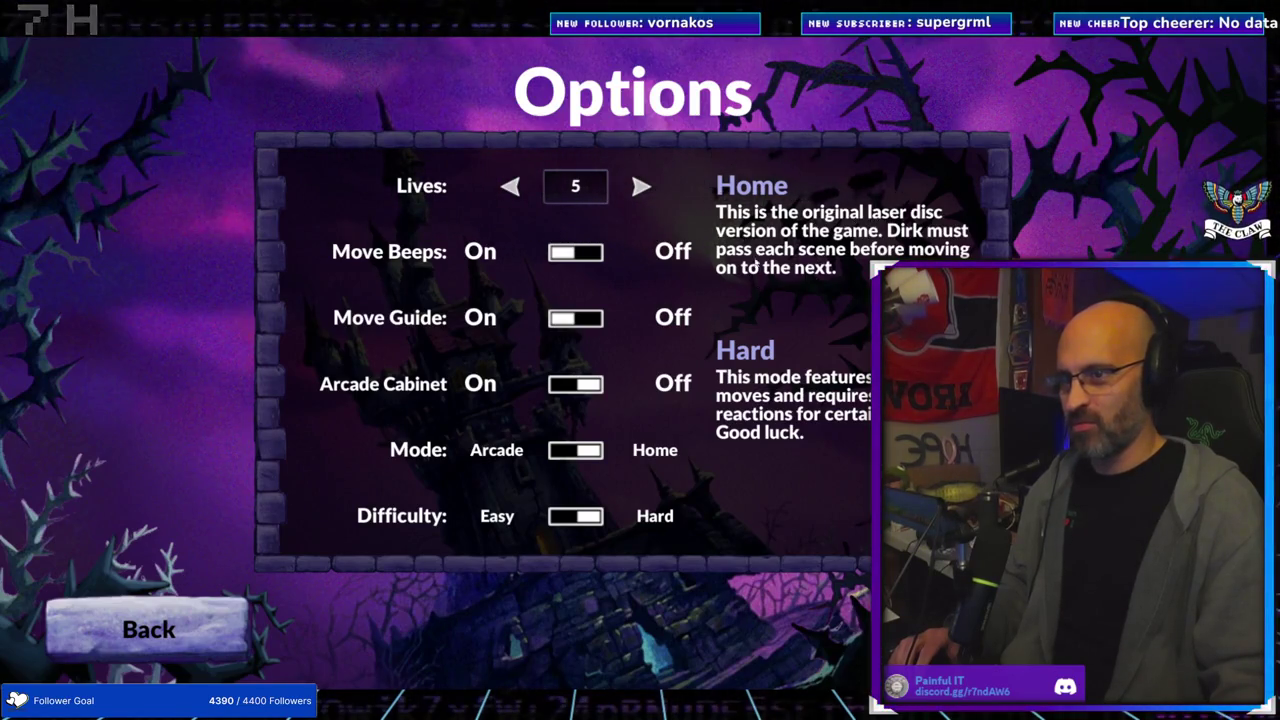
{"action": "left_click", "coordinate": [586, 455]}
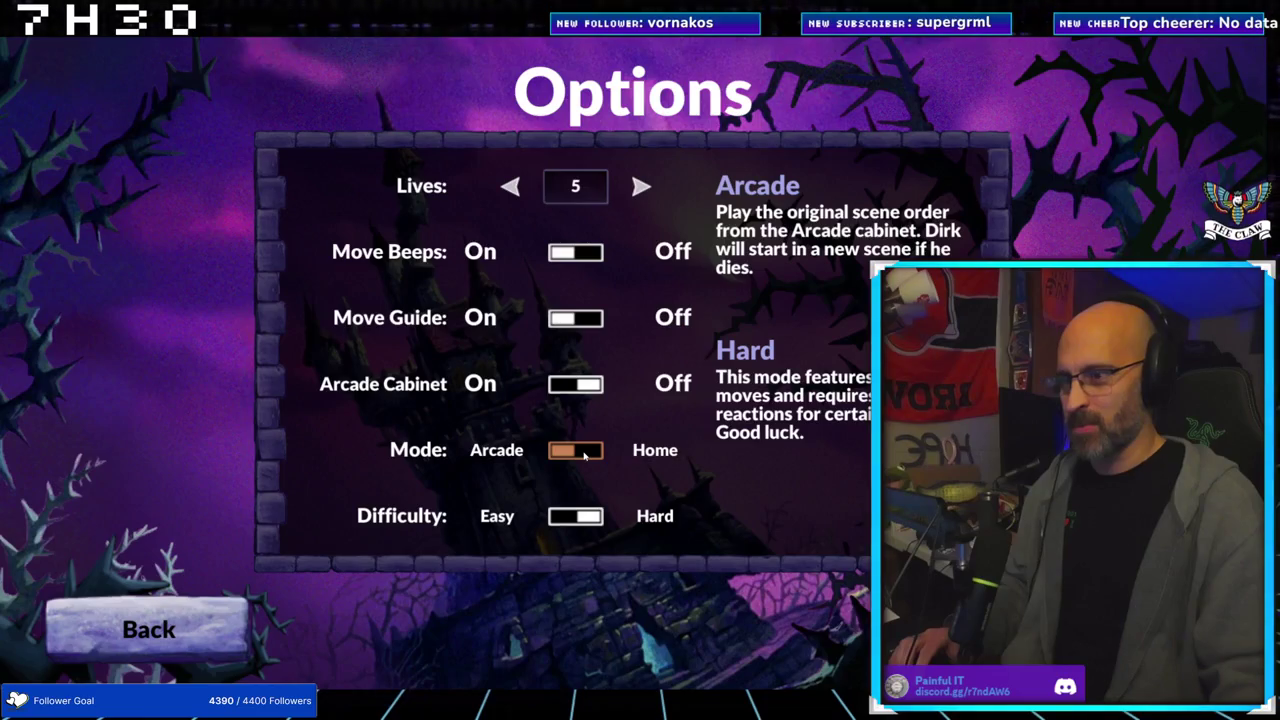
{"action": "left_click", "coordinate": [586, 455]}
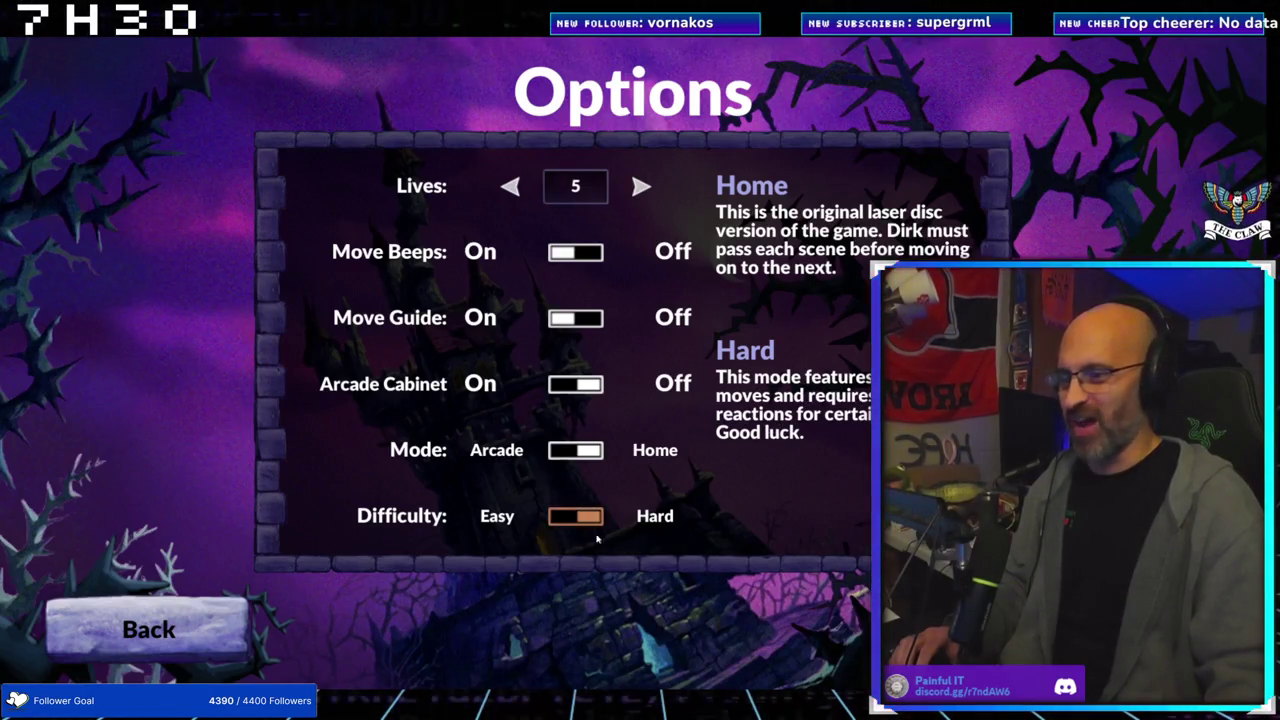
{"action": "key", "text": "Escape"}
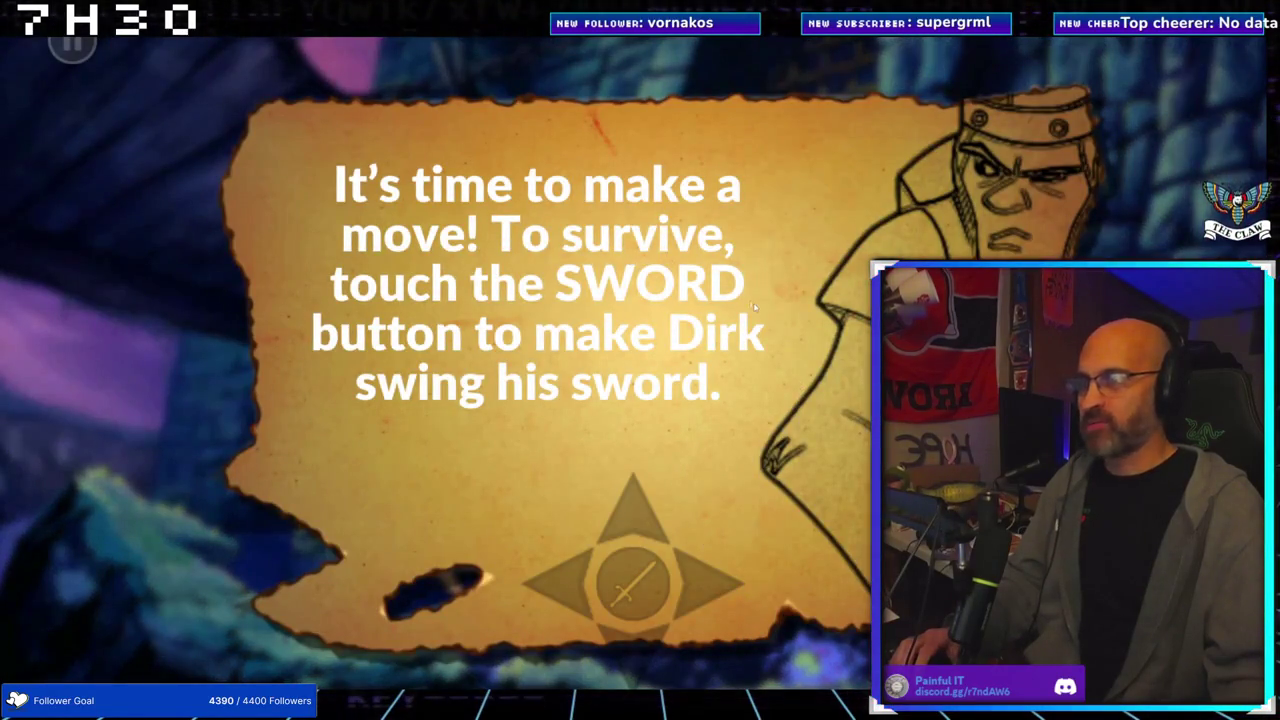
Dismiss the tutorial cards and swing Dirk's sword in the drawbridge scene
{"action": "left_click", "coordinate": [756, 308]}
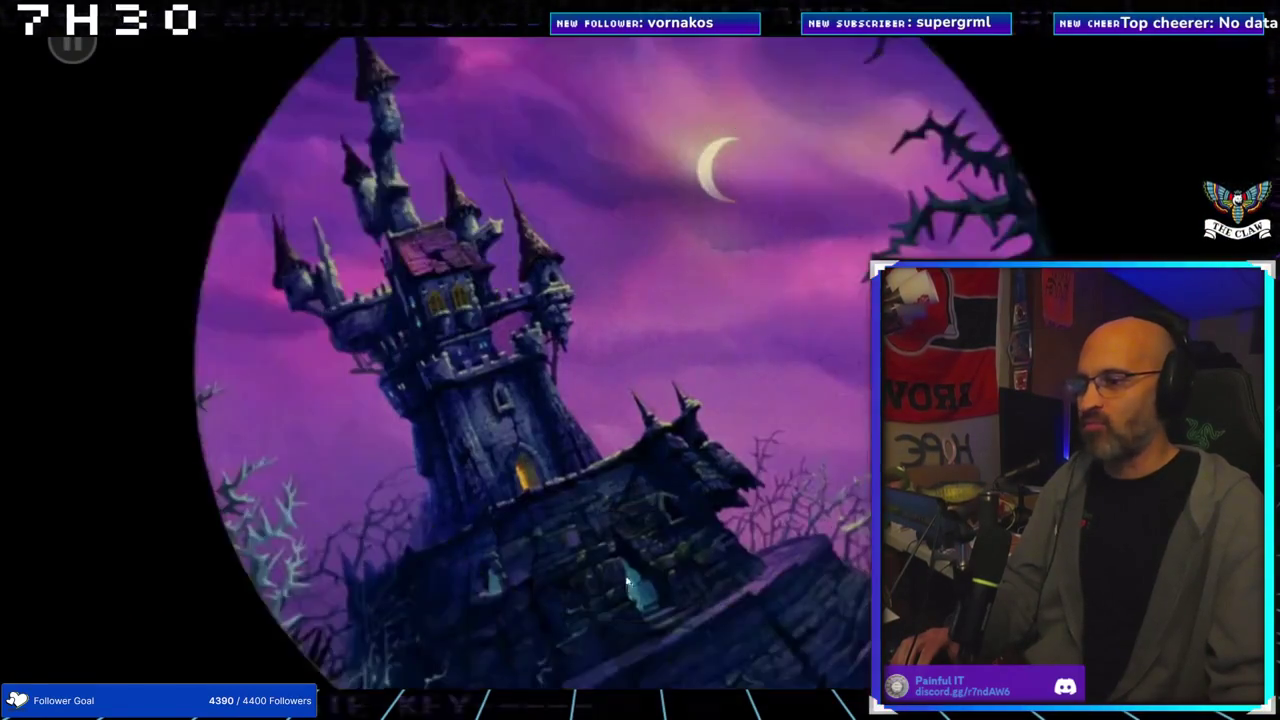
{"action": "left_click", "coordinate": [636, 596]}
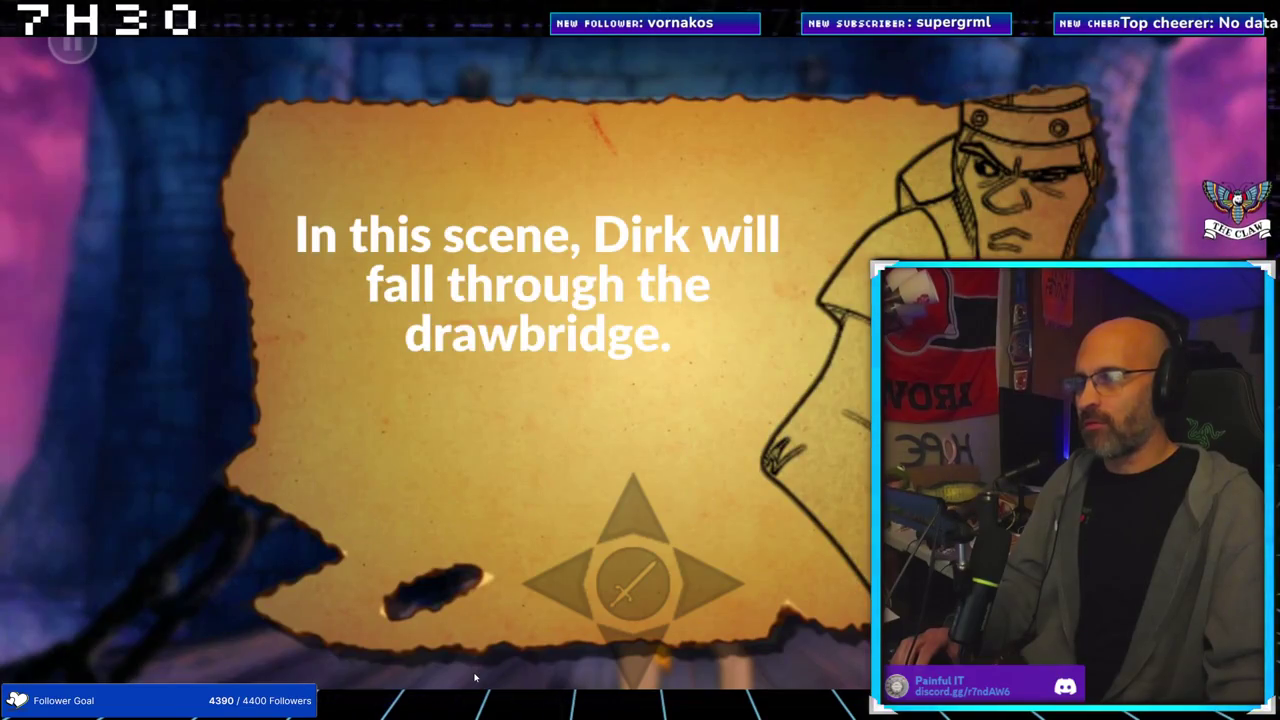
{"action": "left_click", "coordinate": [644, 592]}
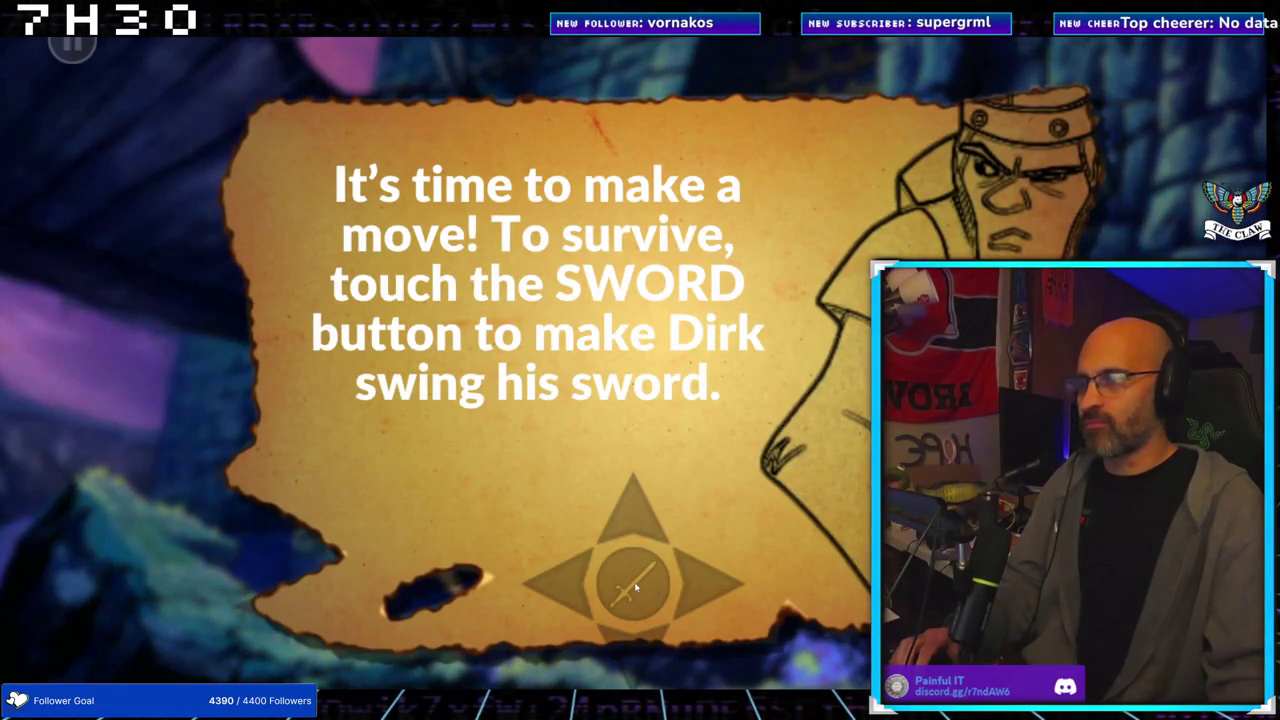
{"action": "left_click", "coordinate": [635, 588]}
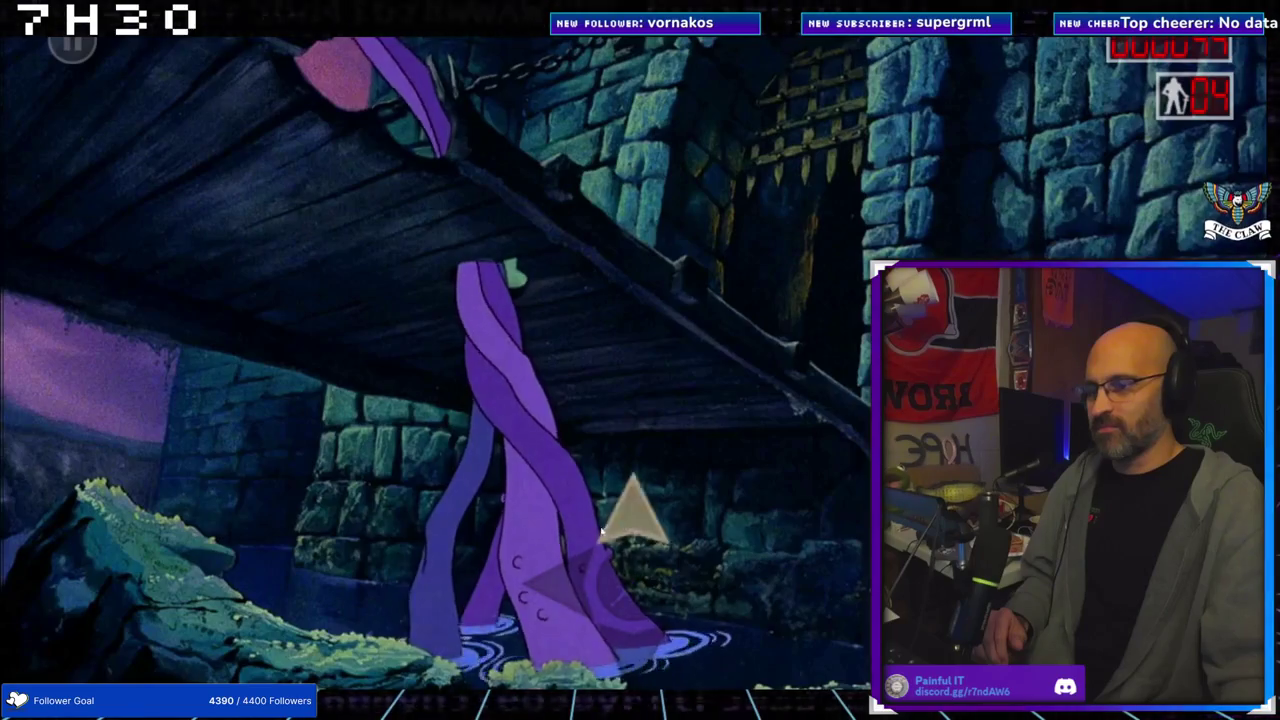
Answer the moat, rope-leap, swing and tower-ledge prompts as Dirk crosses the burning ropes
{"action": "key", "text": "Up"}
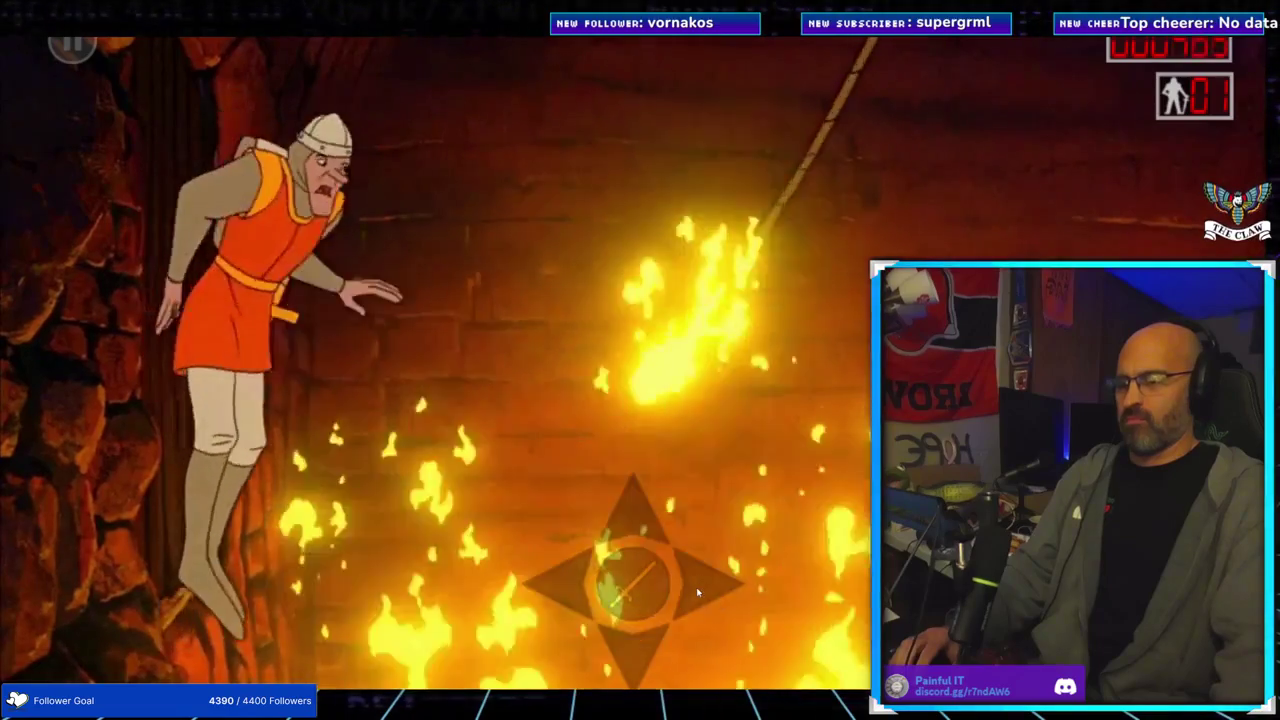
{"action": "left_click", "coordinate": [696, 587]}
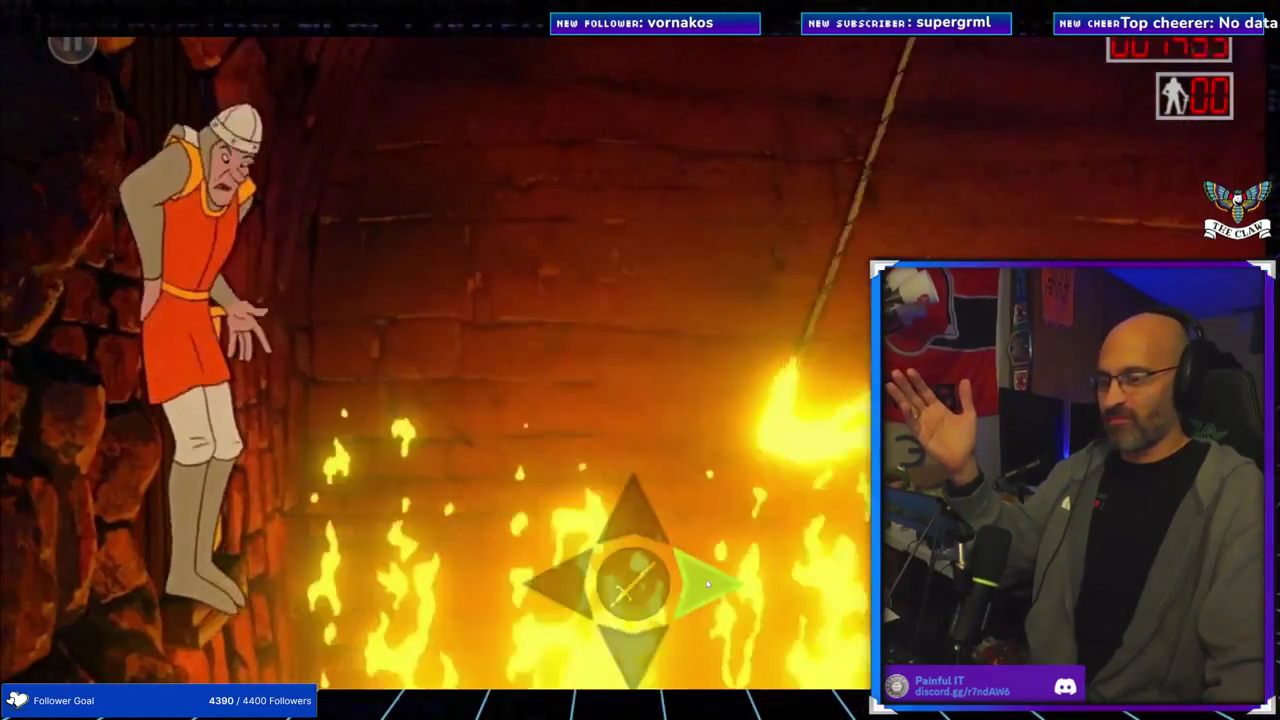
{"action": "left_click", "coordinate": [704, 586]}
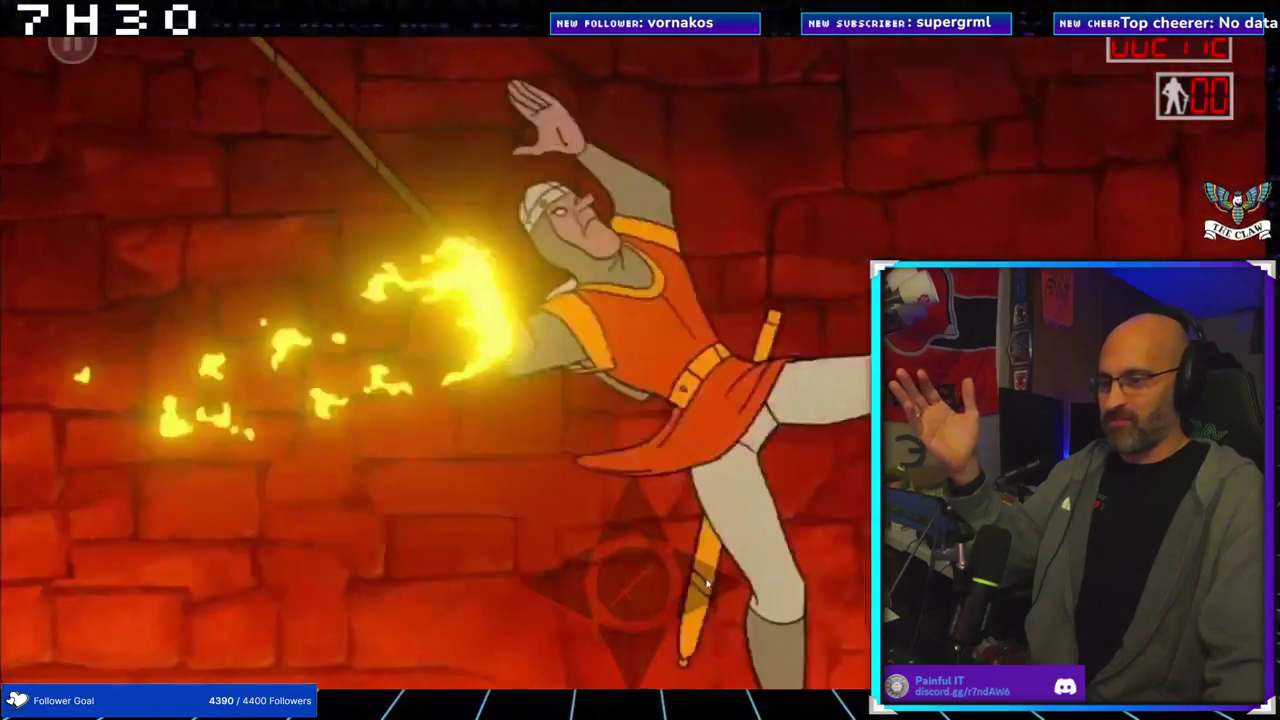
{"action": "left_click", "coordinate": [706, 584]}
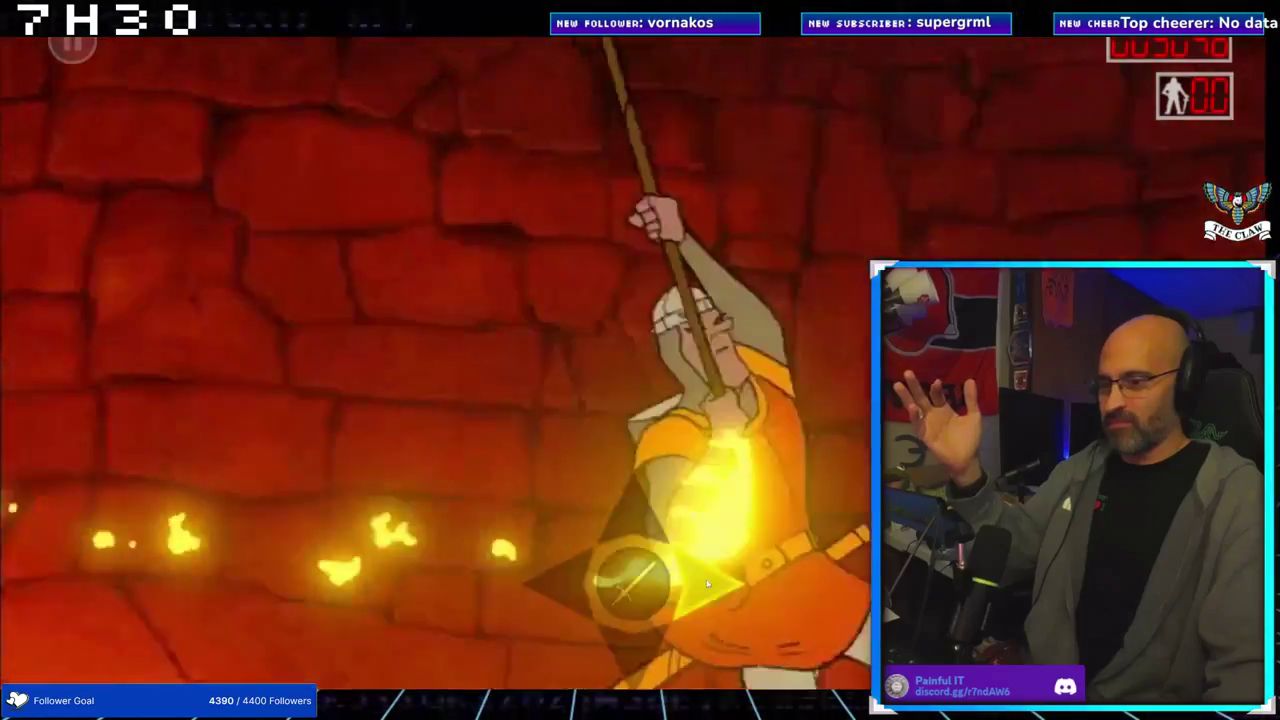
{"action": "left_click", "coordinate": [706, 584]}
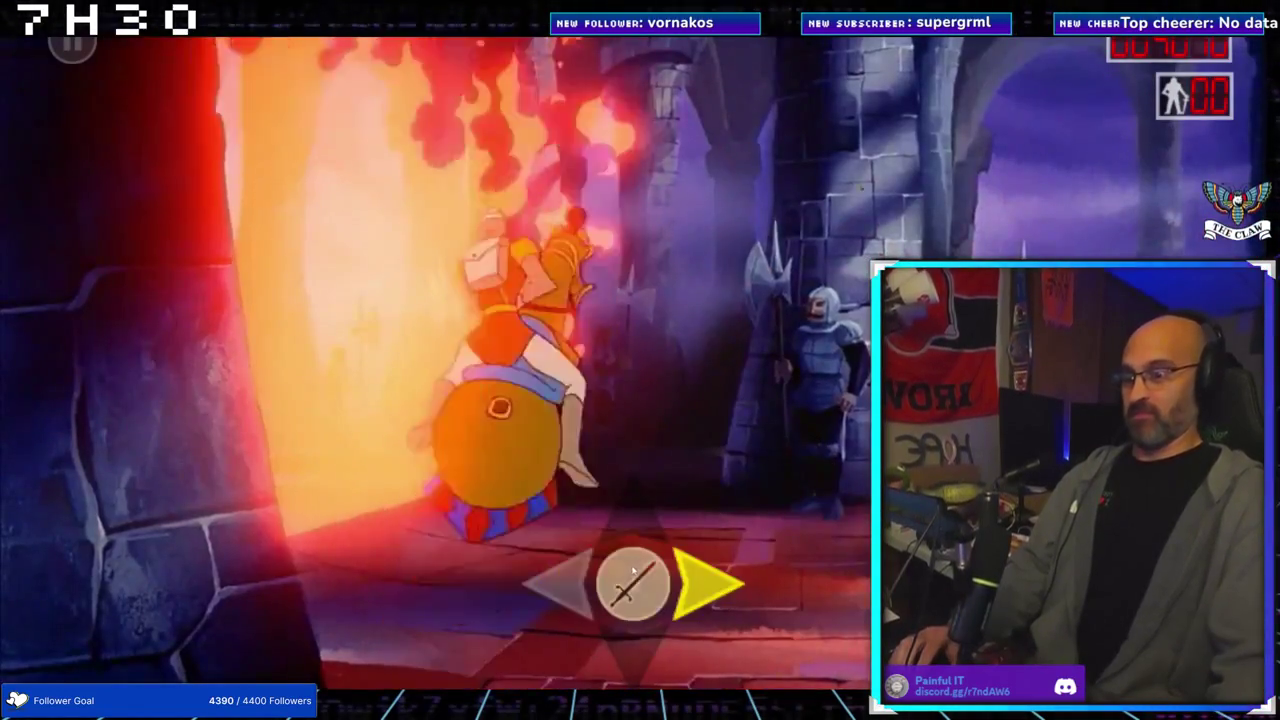
{"action": "left_click", "coordinate": [686, 578]}
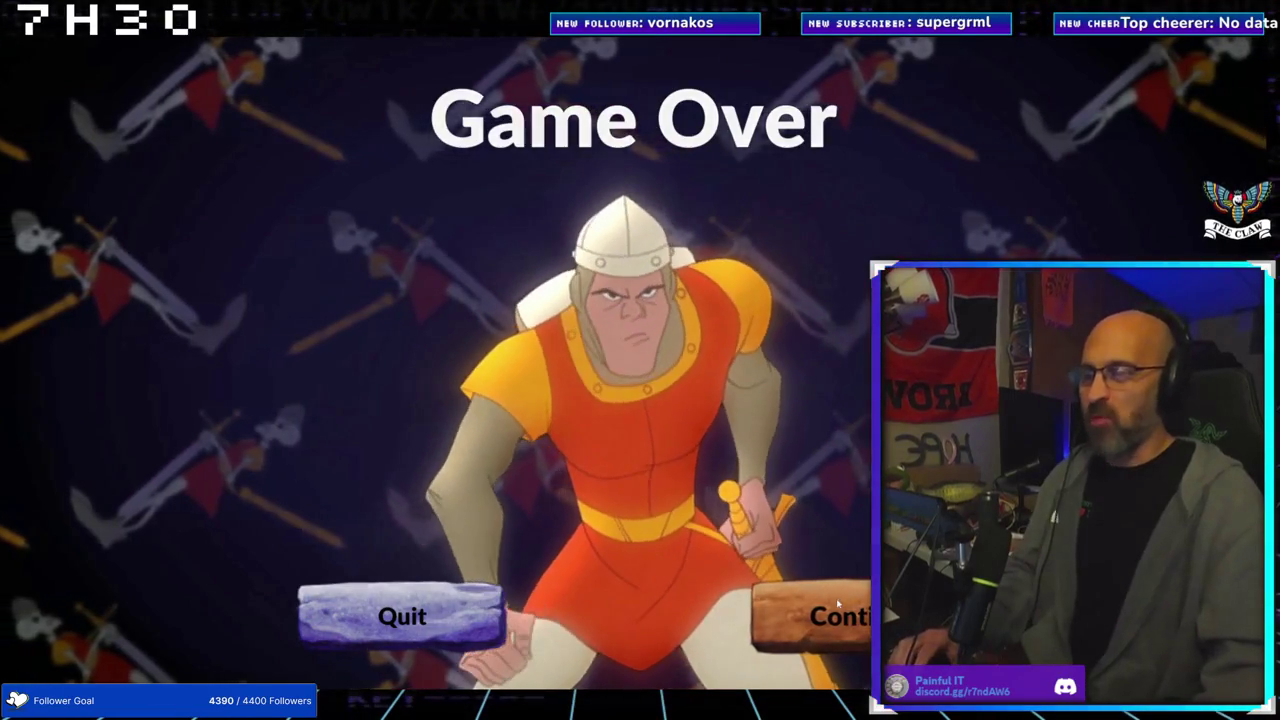
Choose Continue on the Game Over screen to resume with 4 lives
{"action": "left_click", "coordinate": [838, 603]}
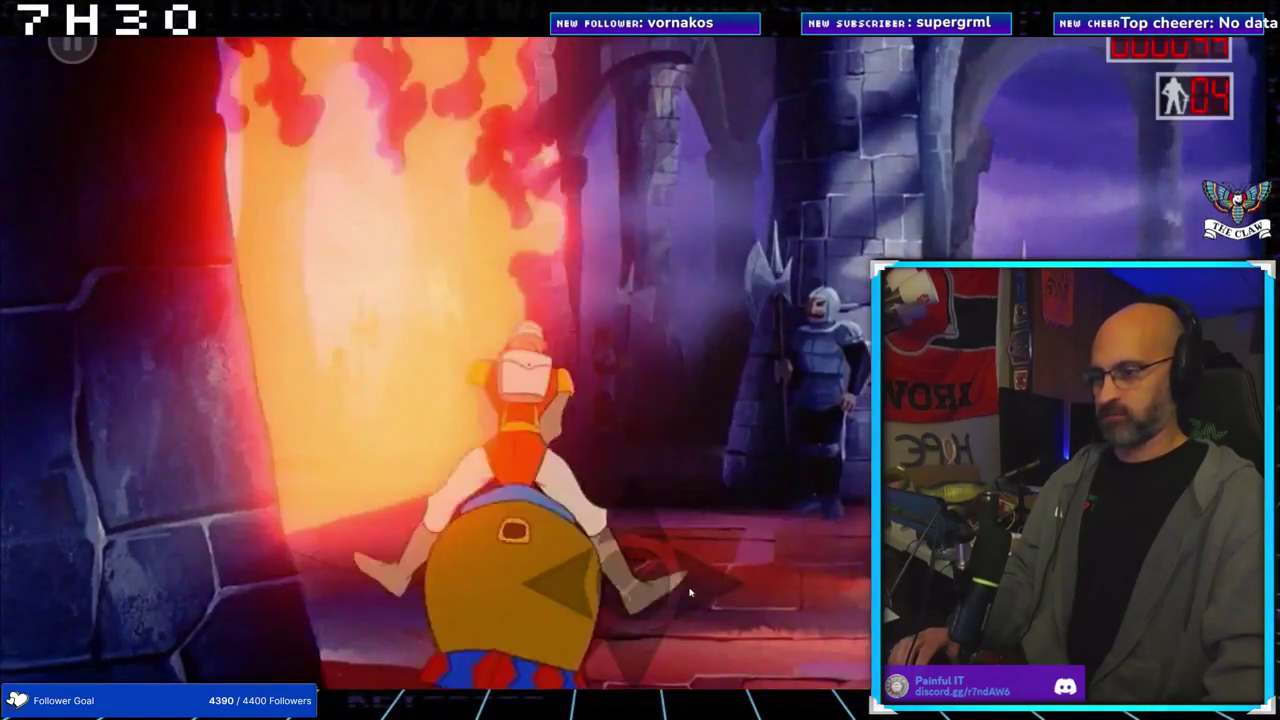
Steer the flying horse Right, Left, Right, Left through the burning hall prompts
{"action": "key", "text": "Right"}
{"action": "key", "text": "Left"}
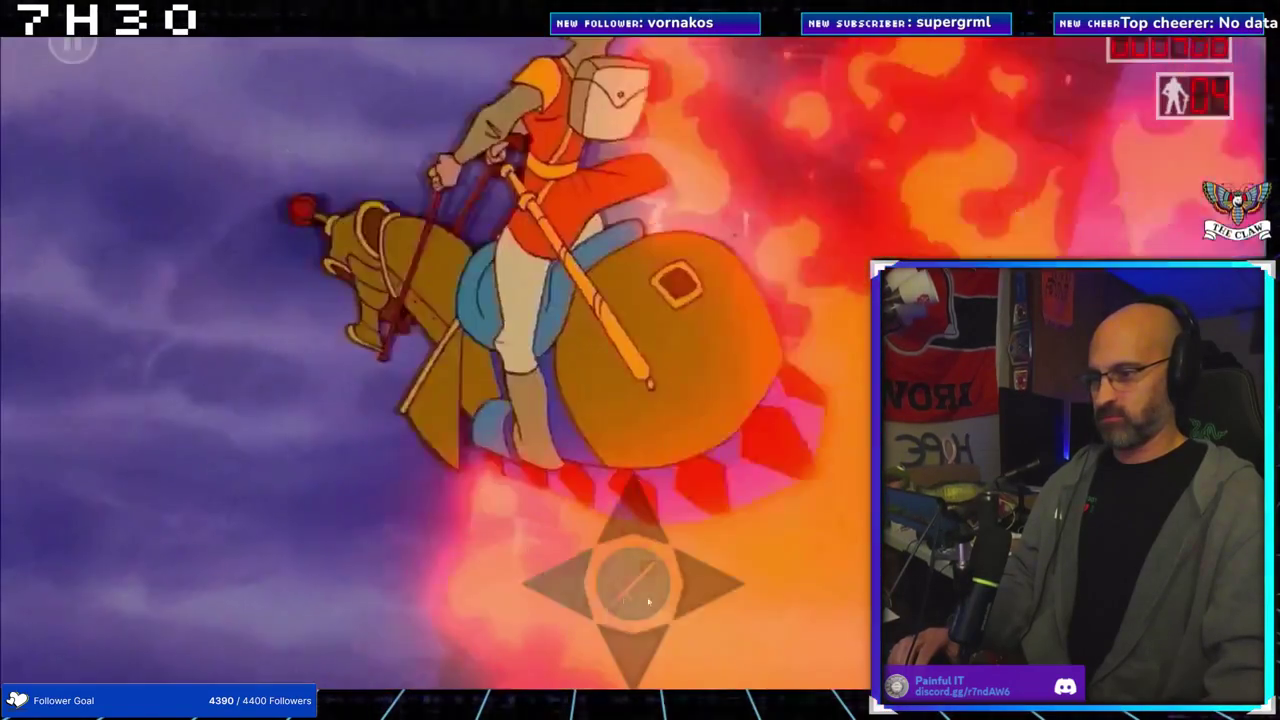
{"action": "key", "text": "Right"}
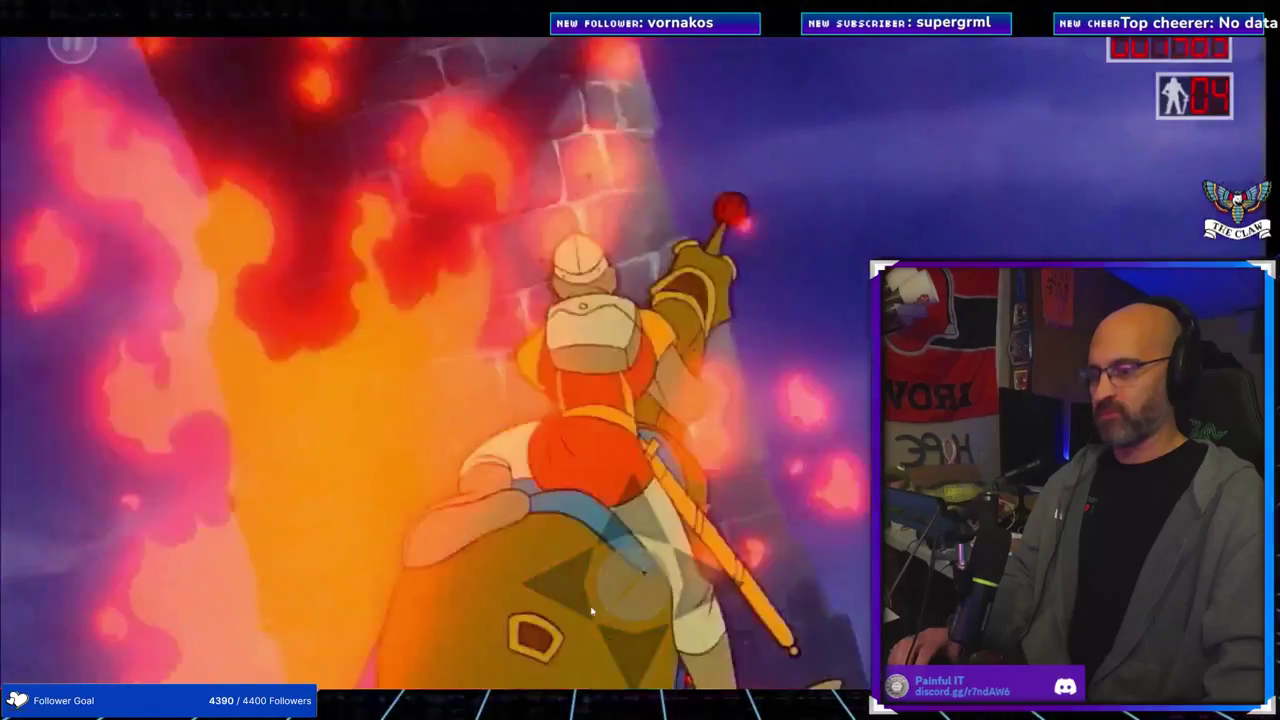
{"action": "key", "text": "Left"}
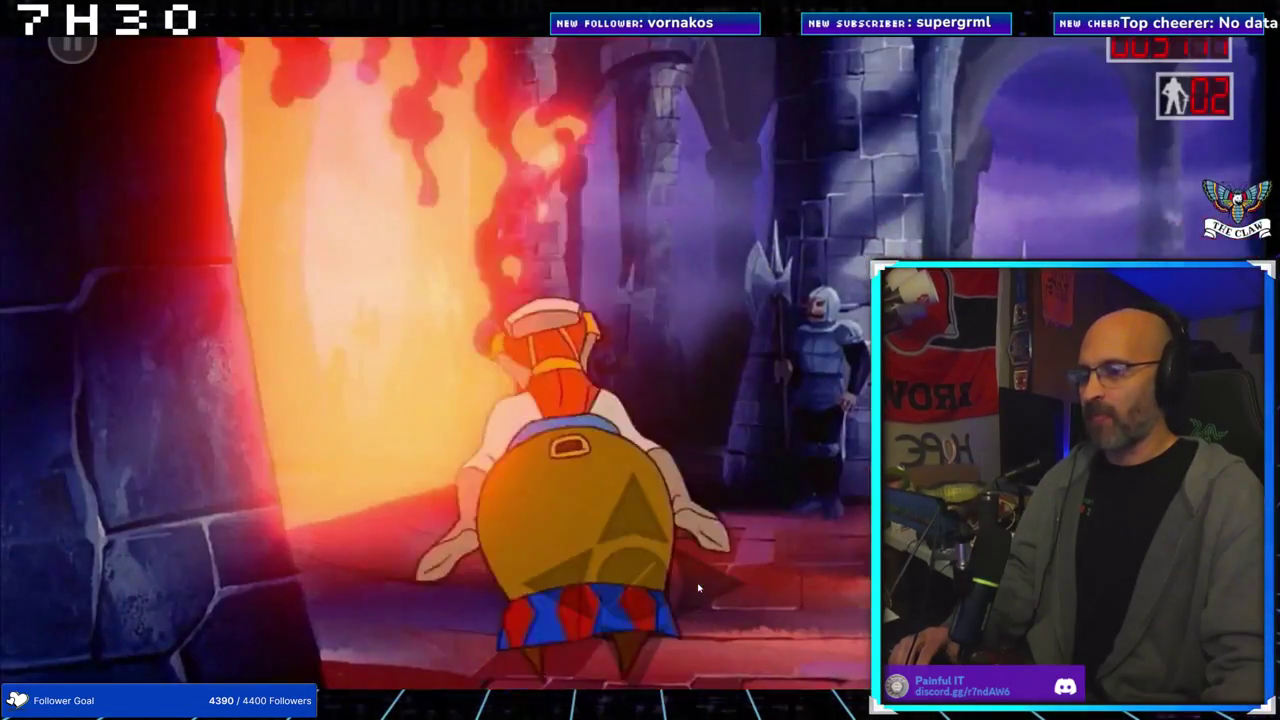
Answer the right, left and sword touch-pad prompts to fly past the towers into the dungeon
{"action": "left_click", "coordinate": [698, 588]}
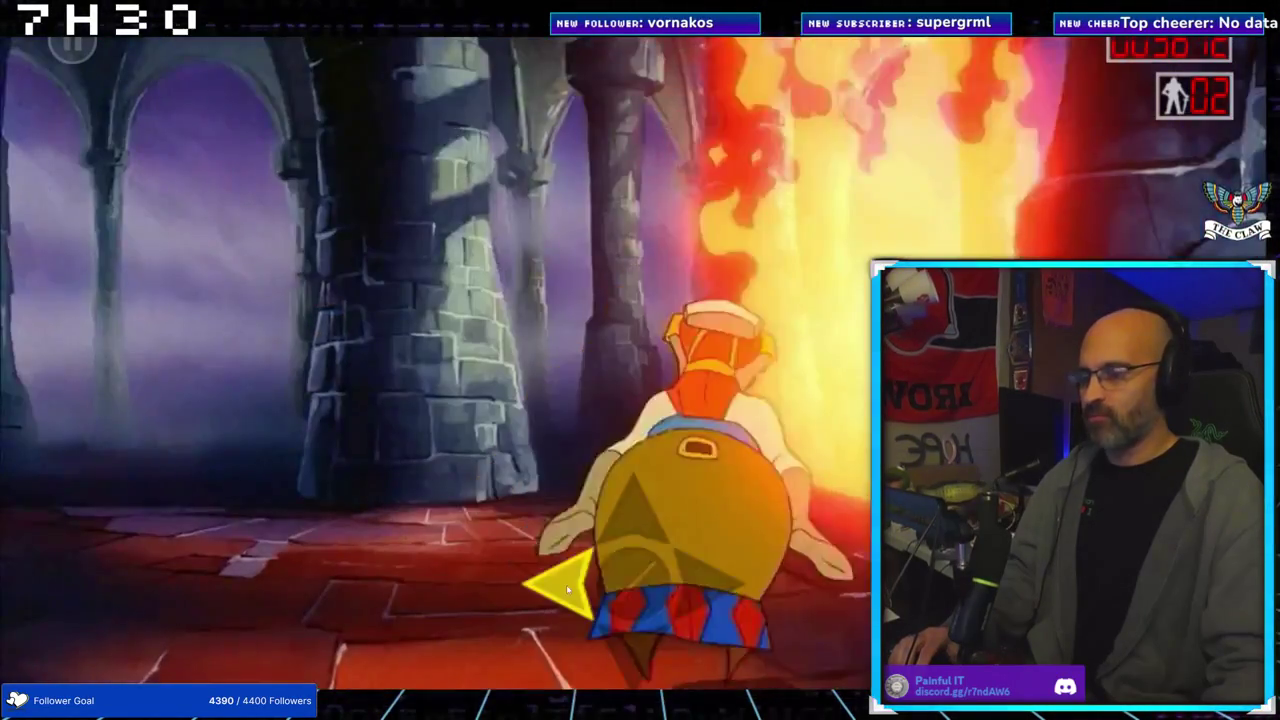
{"action": "left_click", "coordinate": [566, 584]}
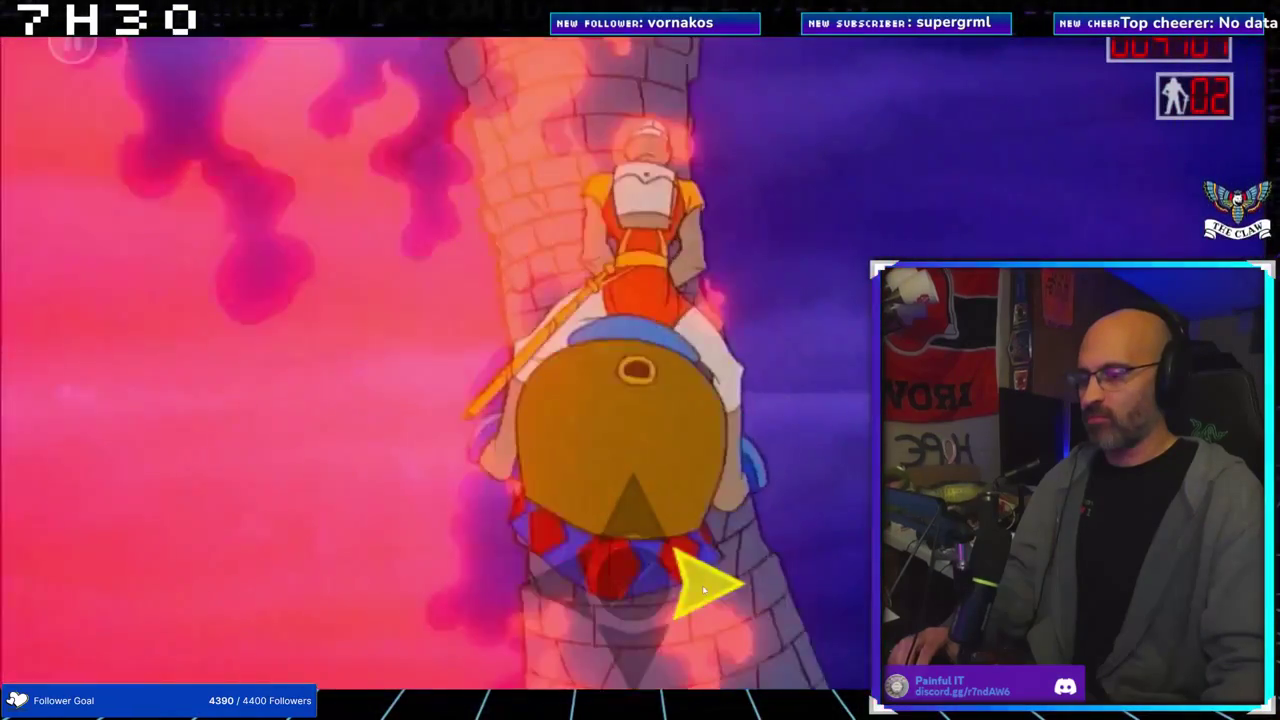
{"action": "left_click", "coordinate": [704, 591]}
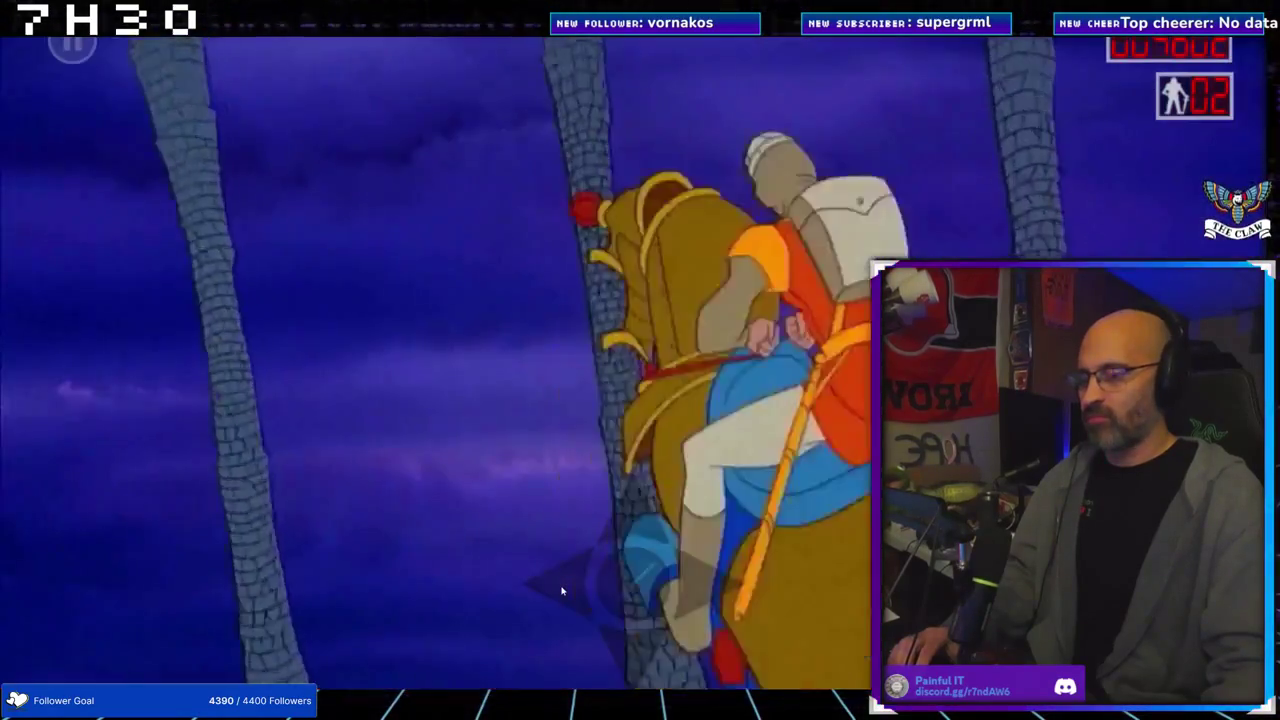
{"action": "left_click", "coordinate": [563, 591]}
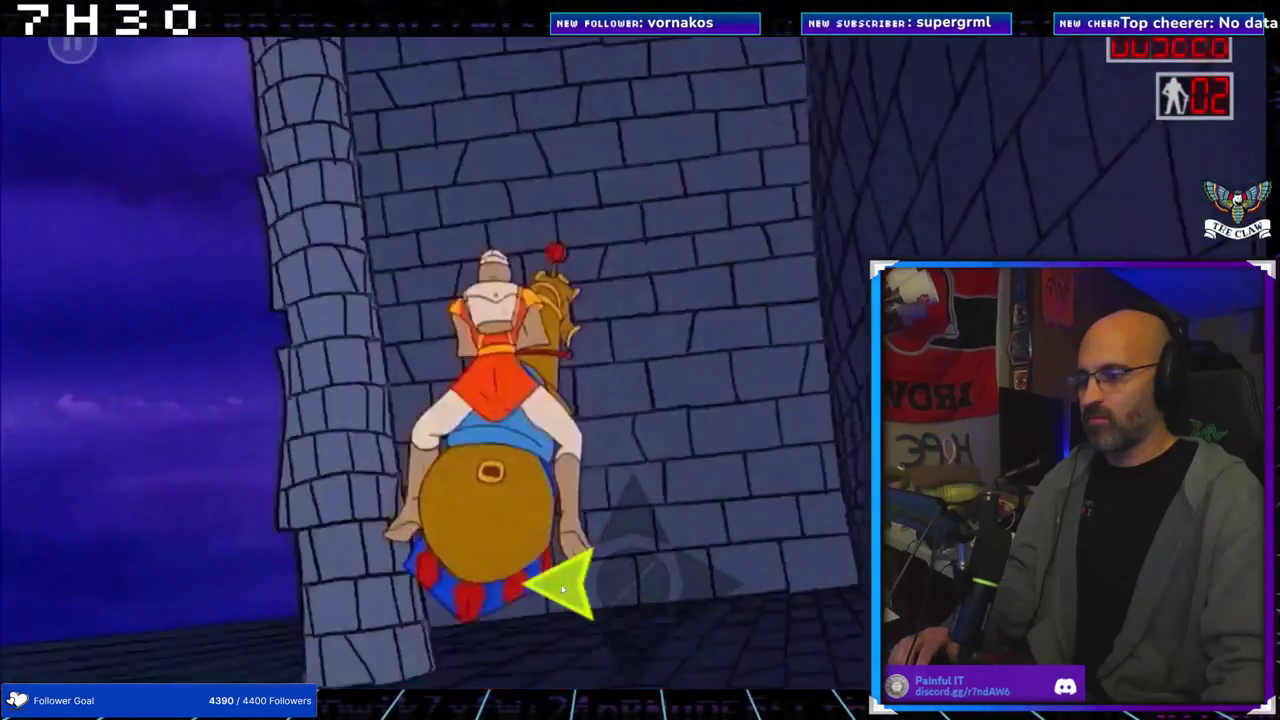
{"action": "left_click", "coordinate": [563, 591]}
{"action": "left_click", "coordinate": [563, 591]}
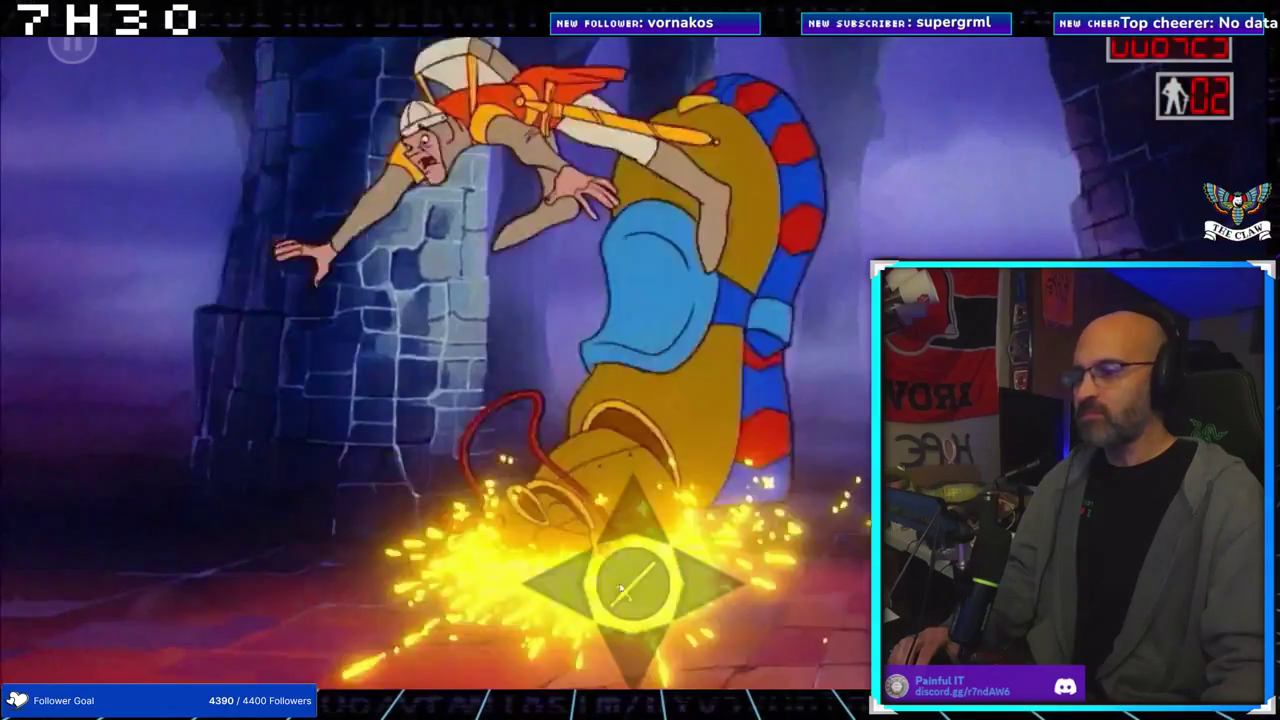
{"action": "left_click", "coordinate": [622, 593]}
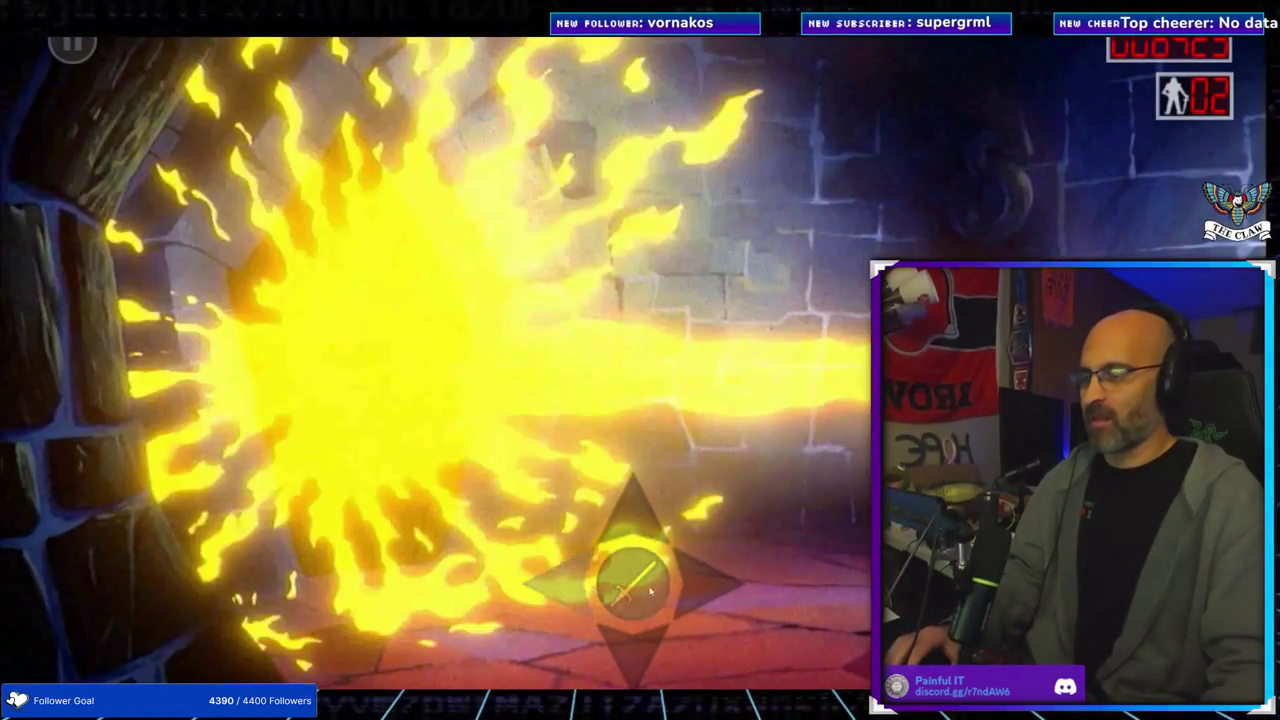
{"action": "left_click", "coordinate": [650, 592]}
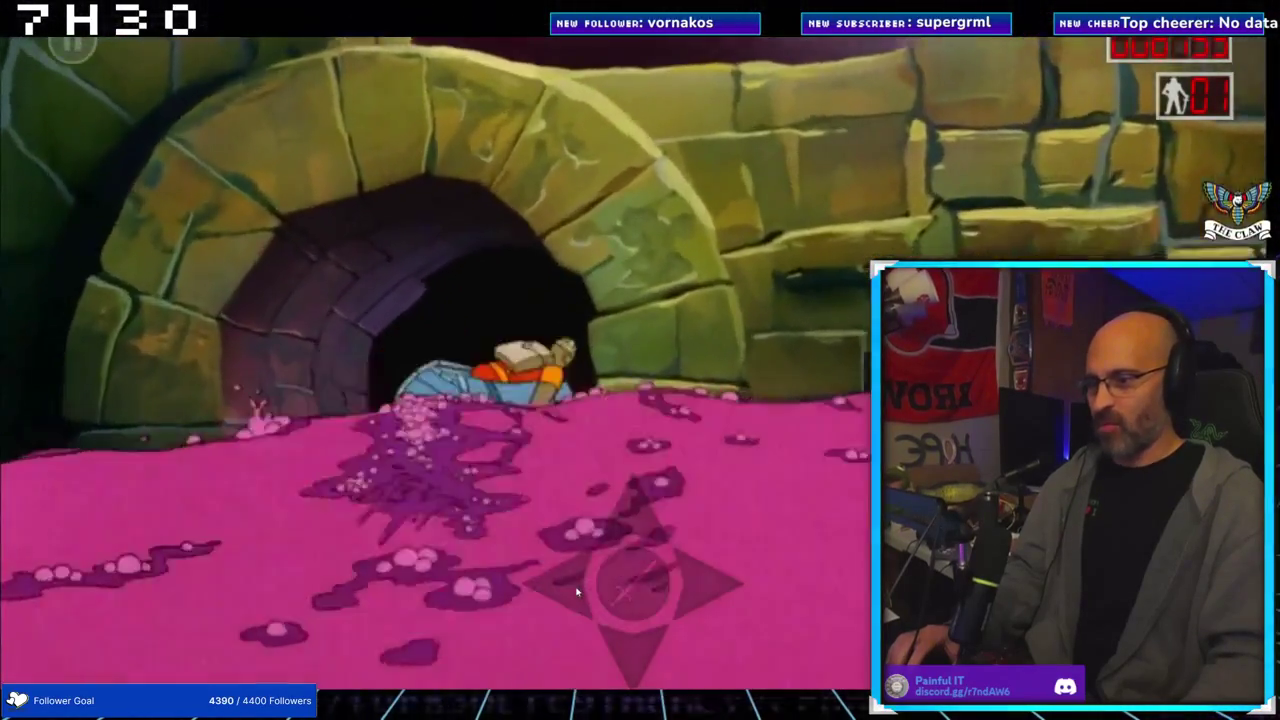
Steer the river boat right with the arrow key, continuing on to the rolling-balls tunnel
{"action": "key", "text": "Right"}
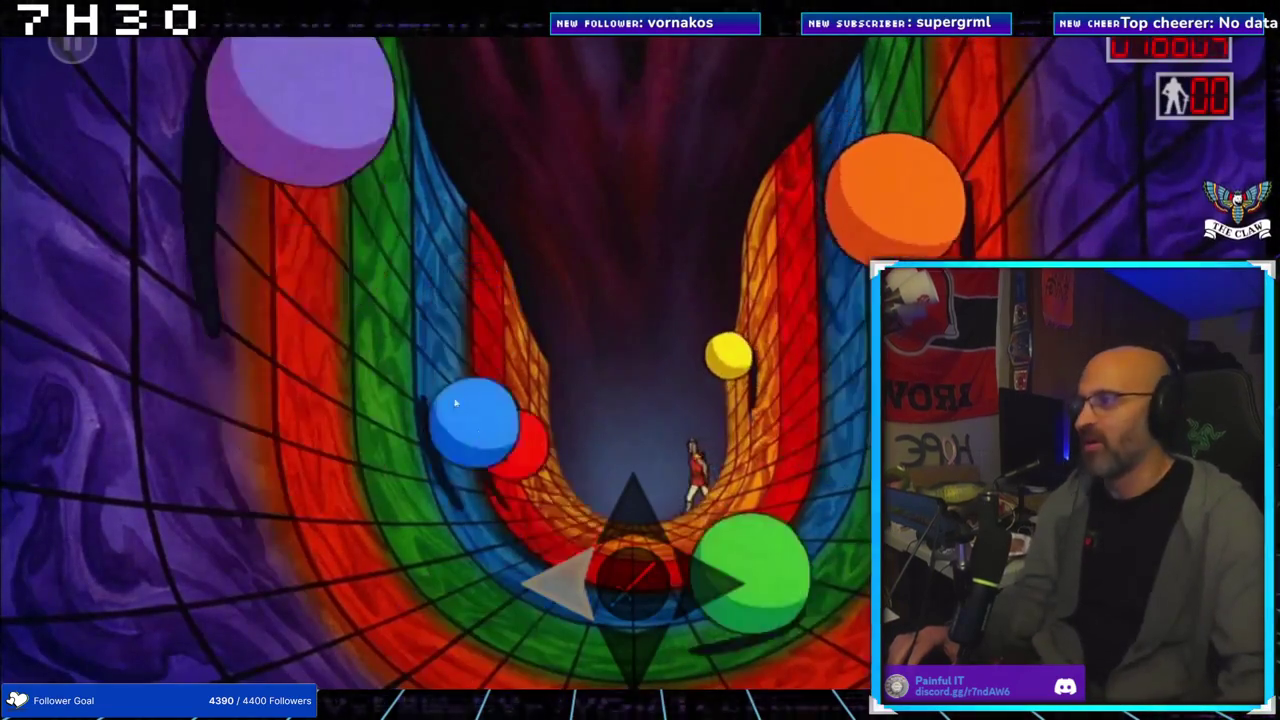
Pause with the top-left button to bring up 'Would You Like to Exit?'
{"action": "left_click", "coordinate": [70, 42]}
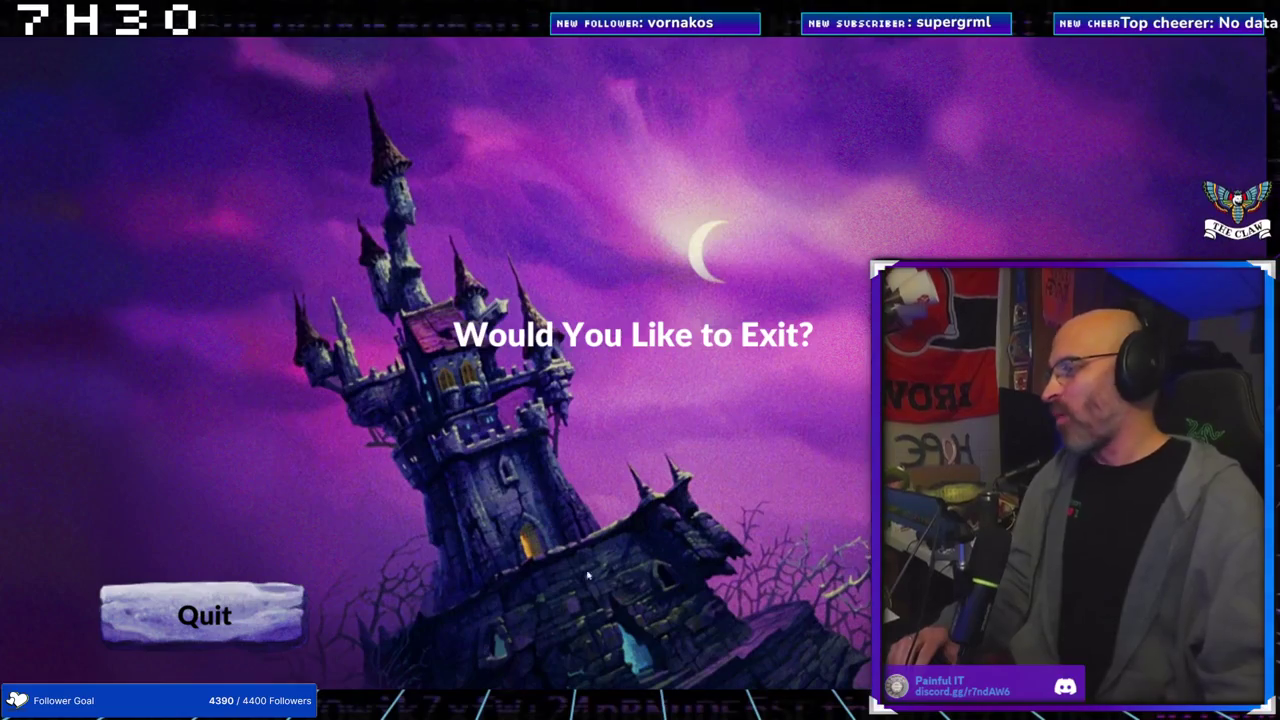
Dismiss the exit prompt with Escape and continue past Game Over with 4 lives
{"action": "key", "text": "Escape"}
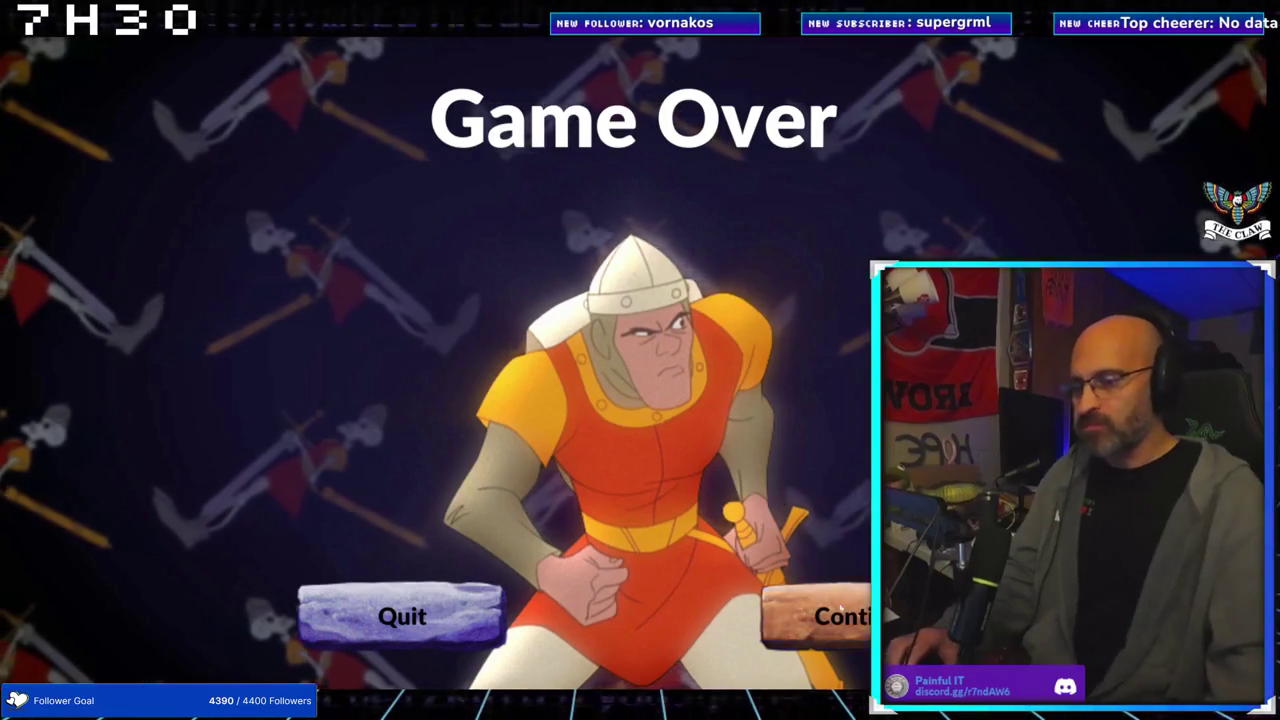
{"action": "left_click", "coordinate": [817, 636]}
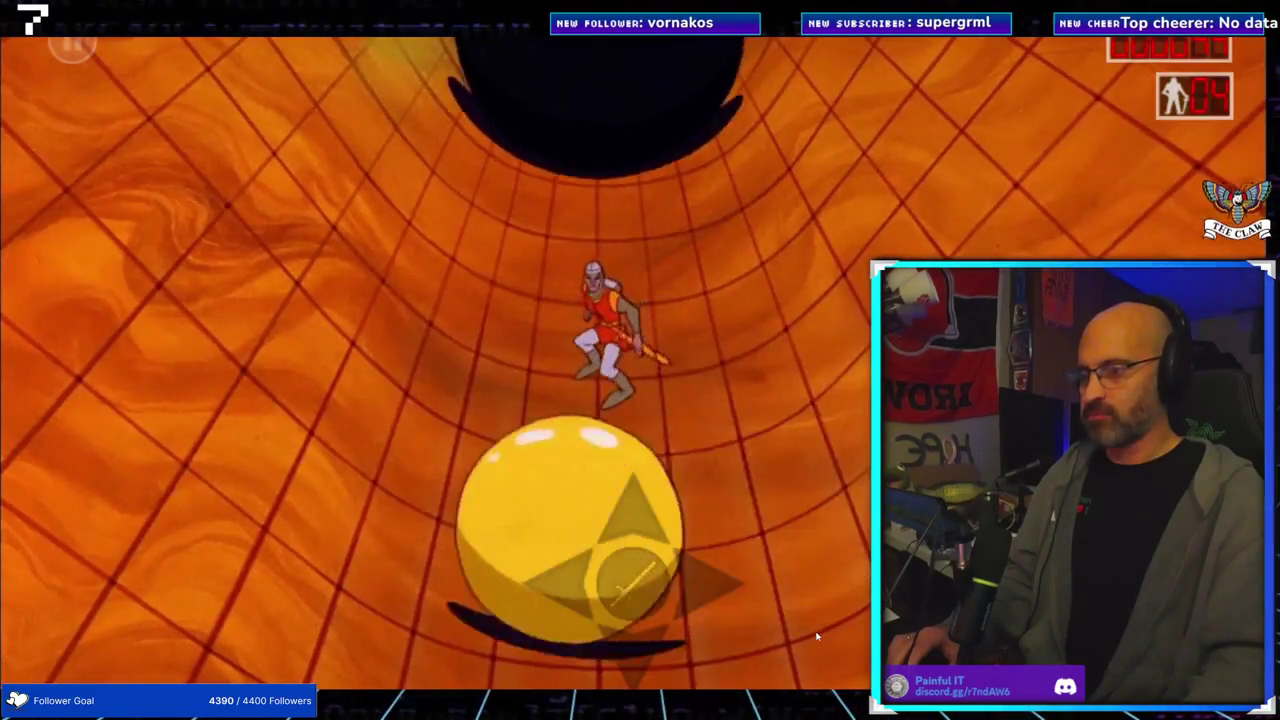
Move Dirk forward, then dodge the yellow, blue and orange rolling balls down the tunnel
{"action": "key", "text": "Up"}
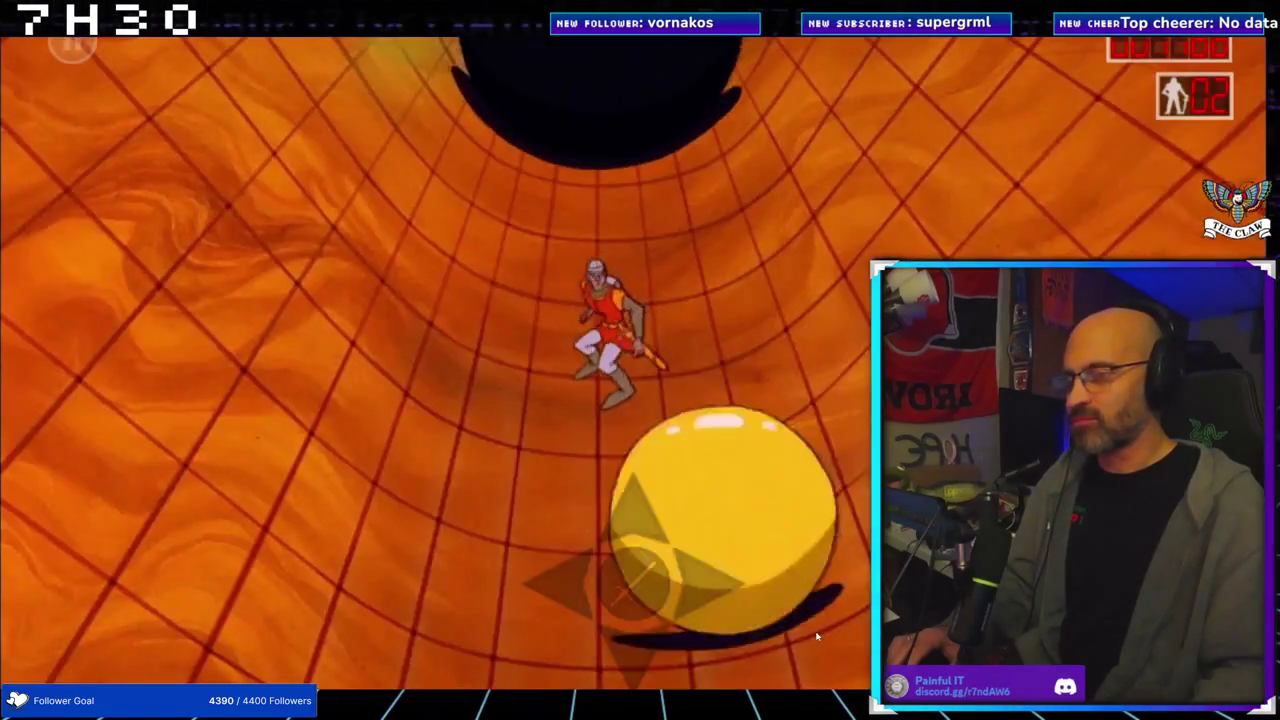
{"action": "key", "text": "Down"}
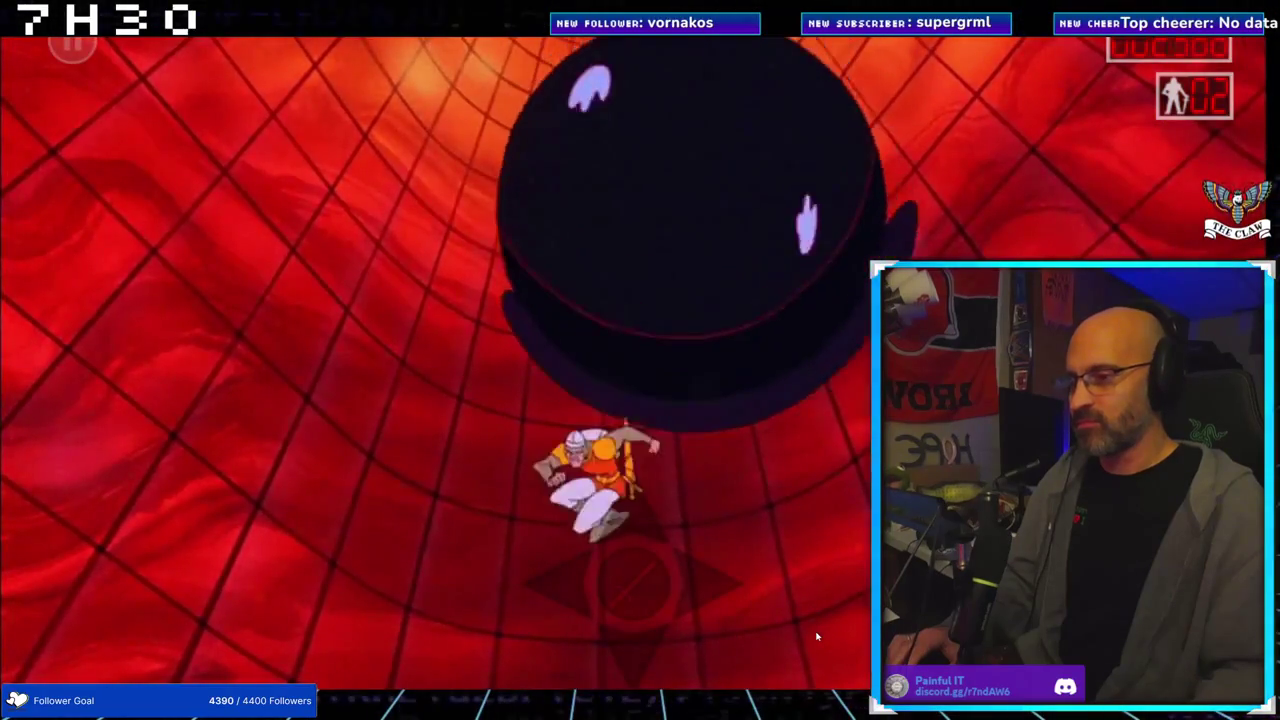
{"action": "key", "text": "Down"}
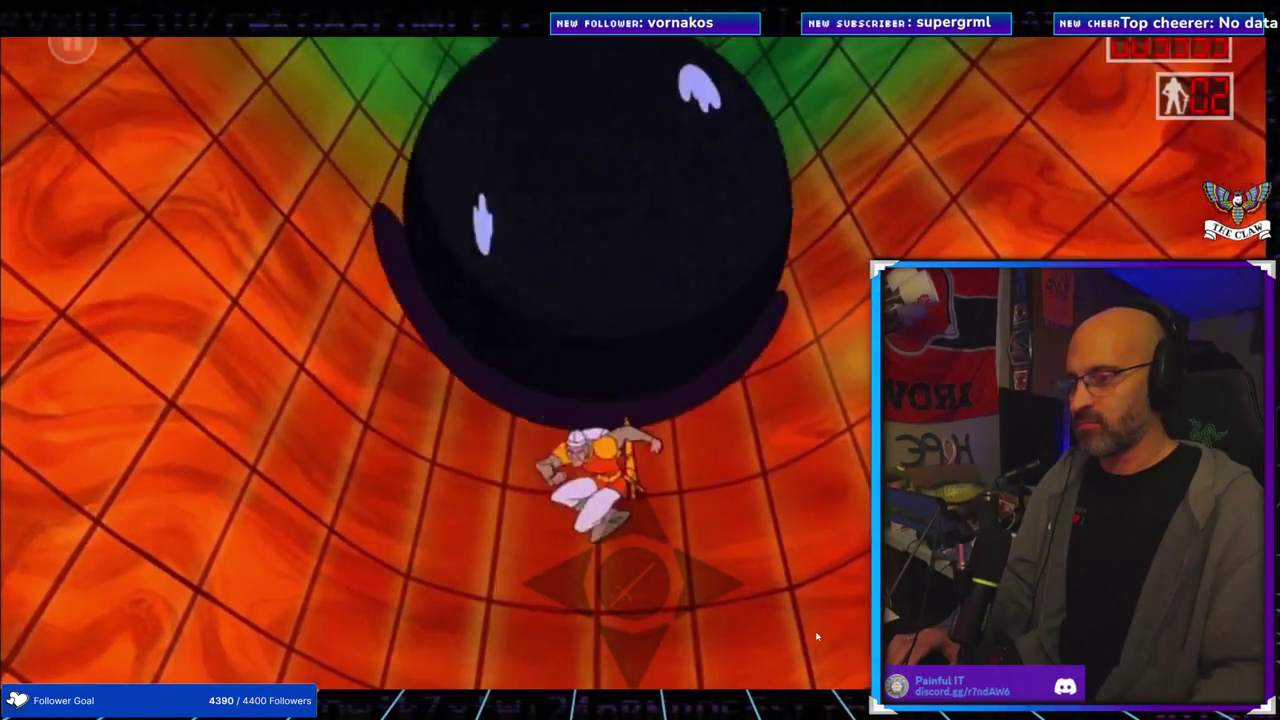
{"action": "key", "text": "Down"}
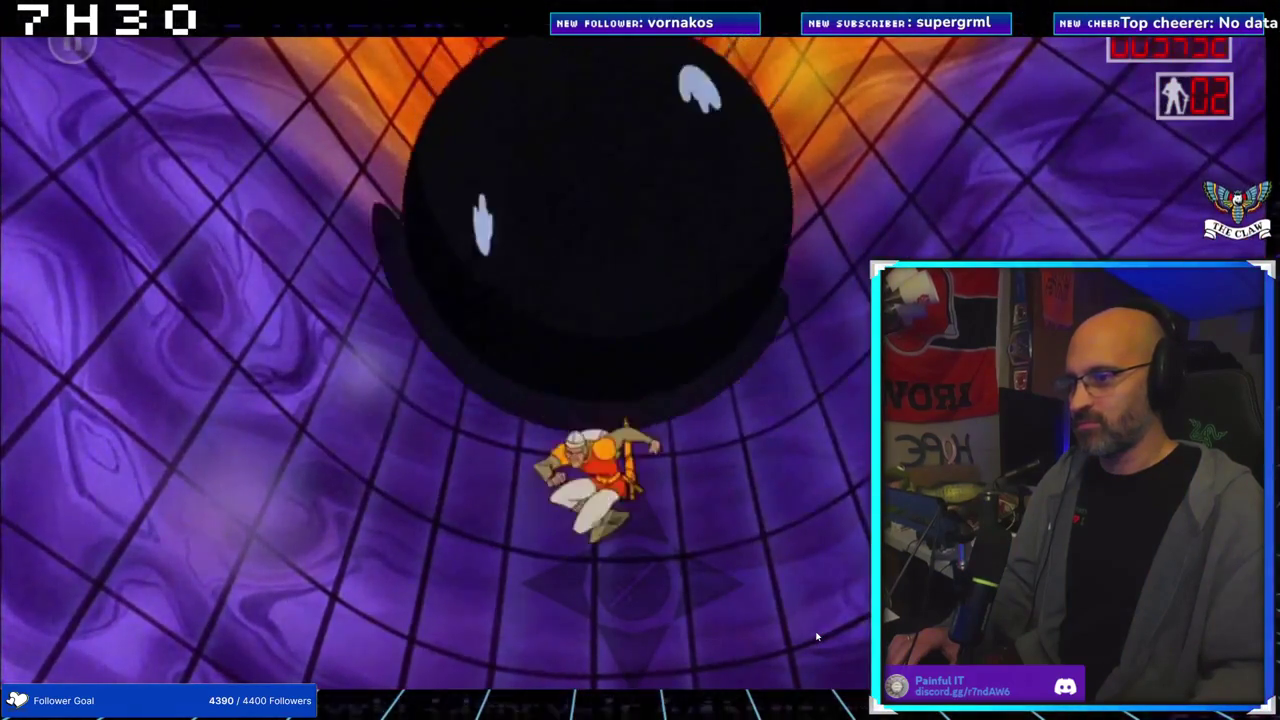